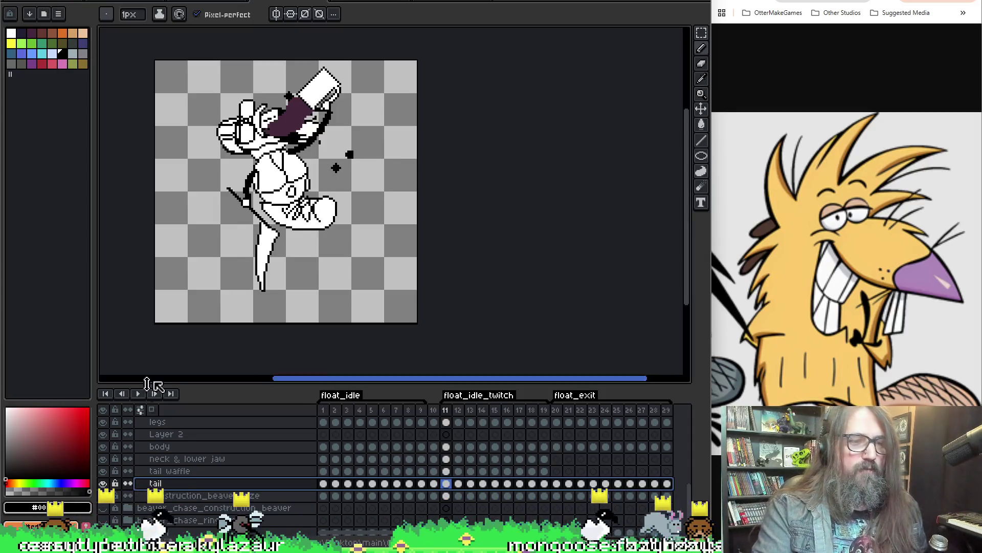
- Play the beaver's floating animation and stop it on frame 12
left_click(138, 393)
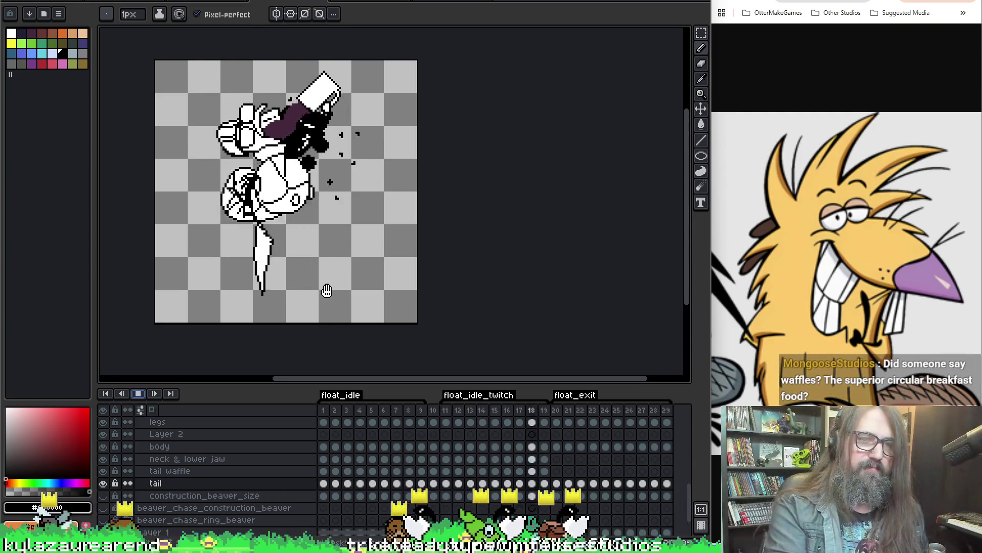
key("Return")
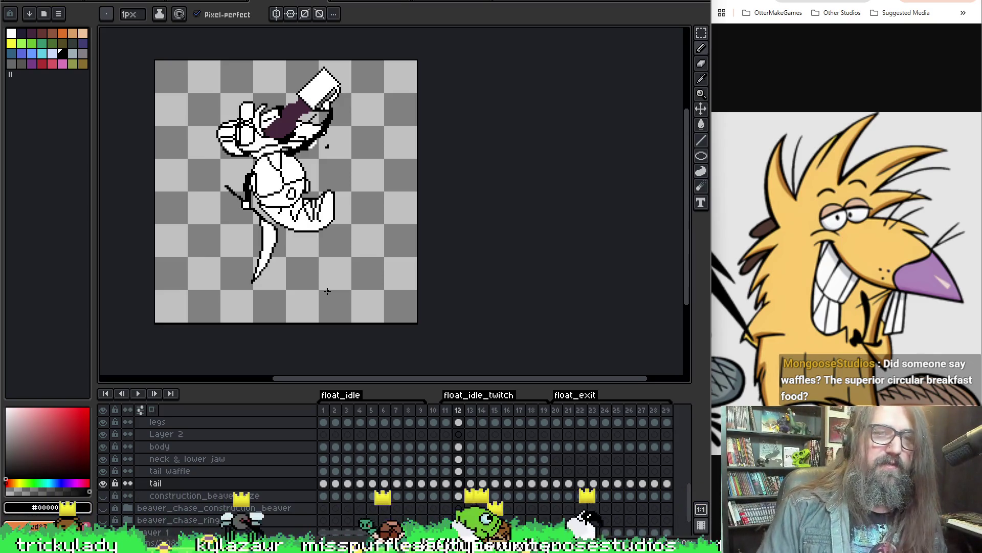
- Check the tail waffle and tail layer cels on frame 12, then save the sprite
left_click(458, 470)
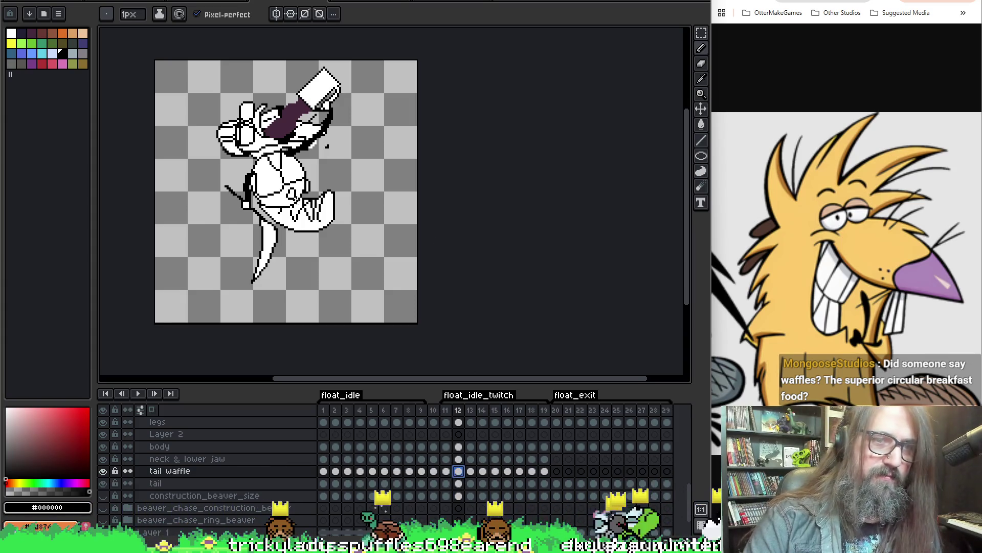
key("v")
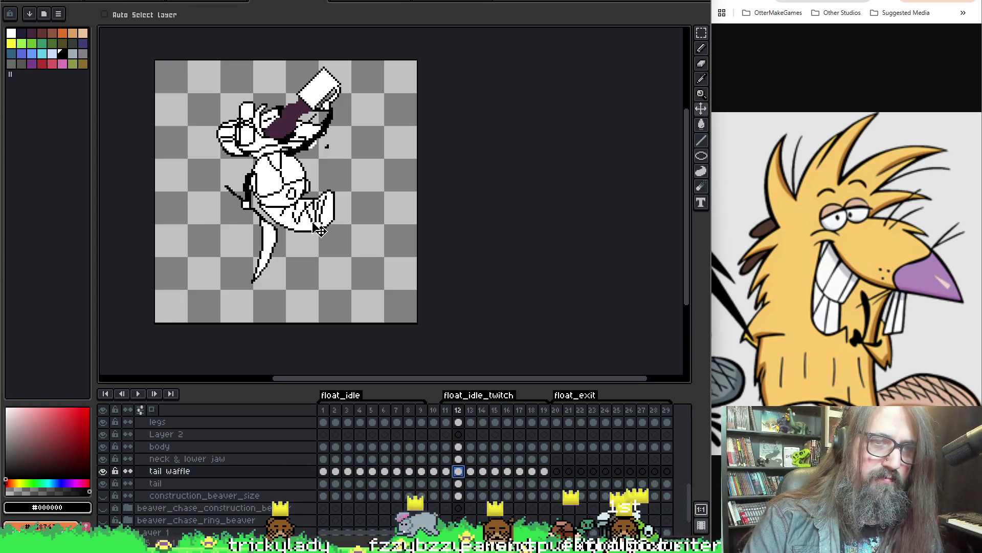
scroll(461, 512, "down", 1)
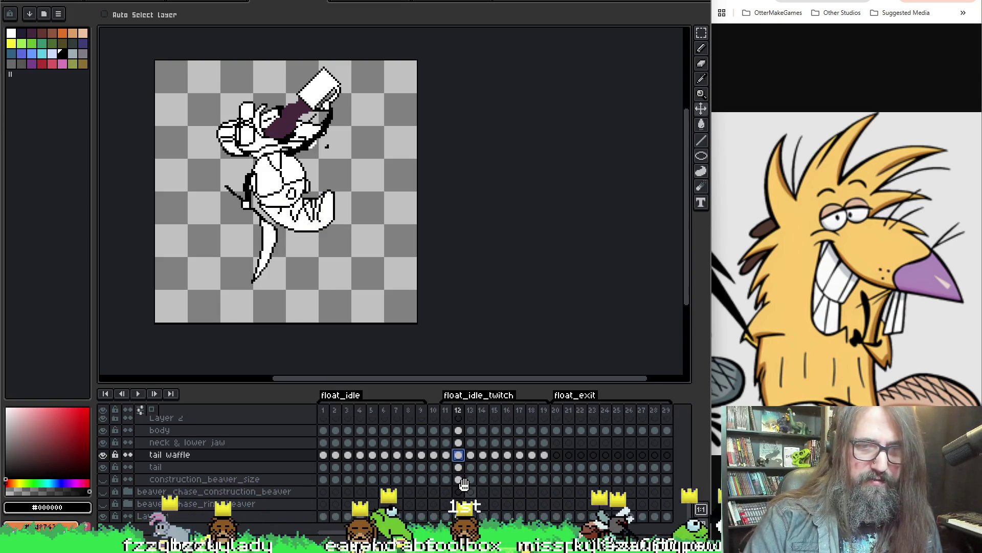
left_click(457, 516)
key("b")
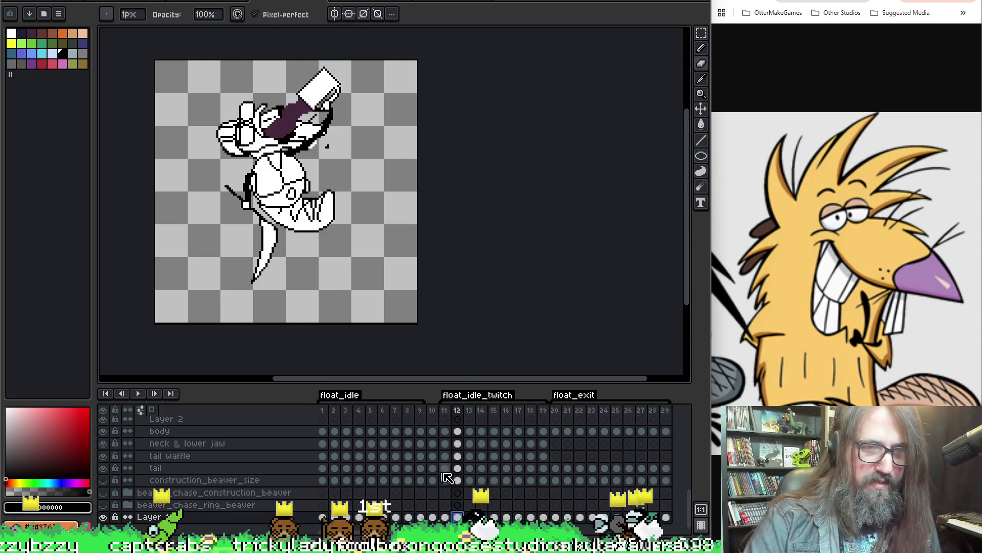
left_click(457, 468)
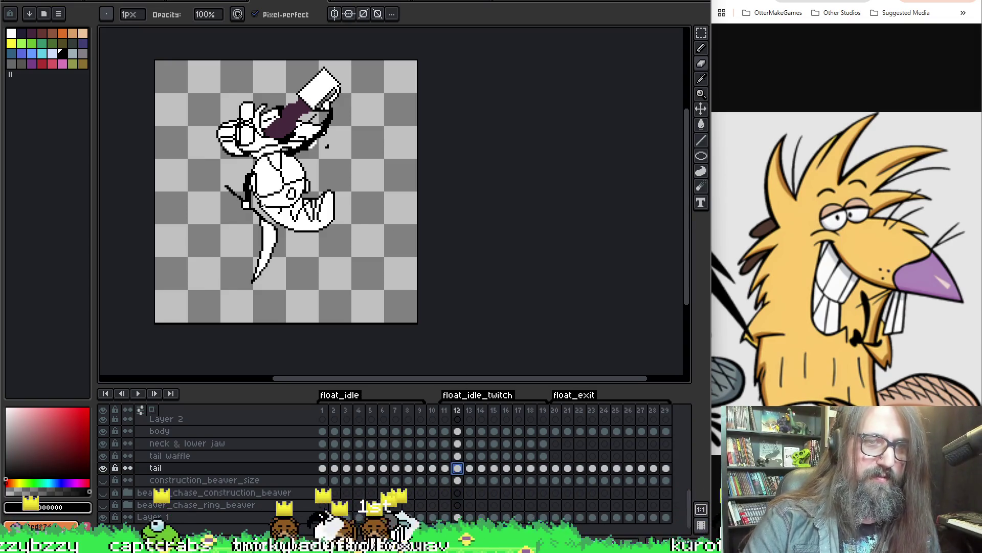
key("ctrl+s")
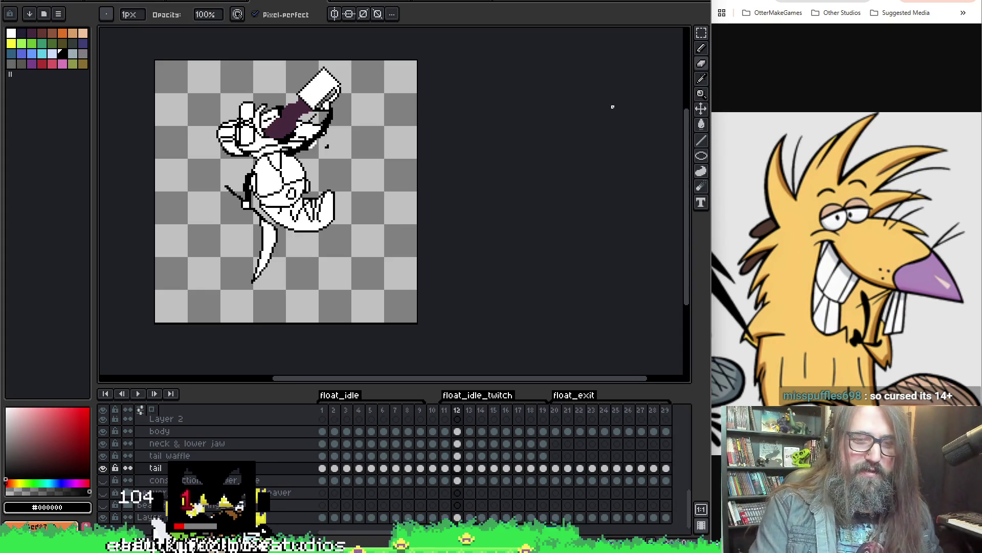
left_click_drag(476, 178, 483, 182)
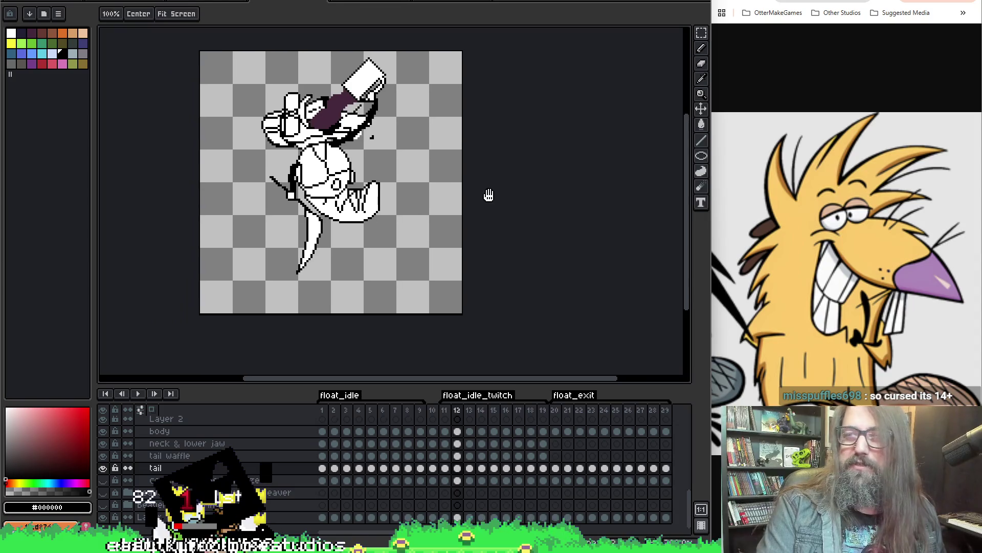
key("Return")
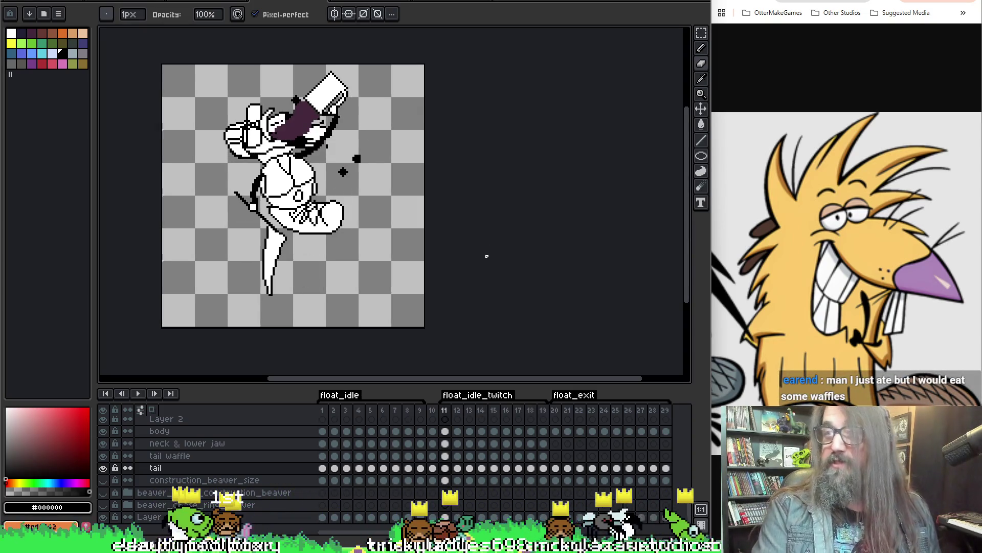
left_click_drag(465, 220, 487, 213)
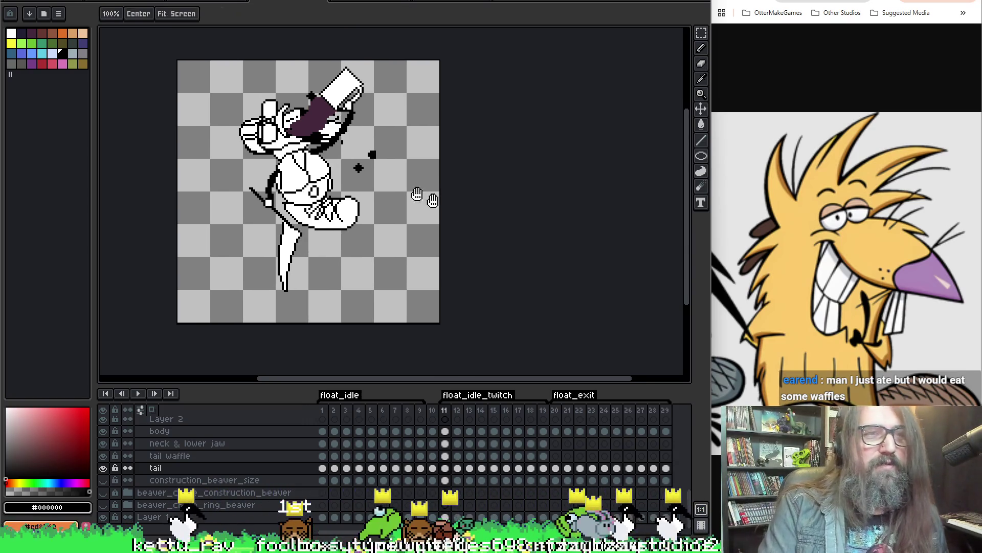
left_click_drag(378, 190, 383, 193)
key("space")
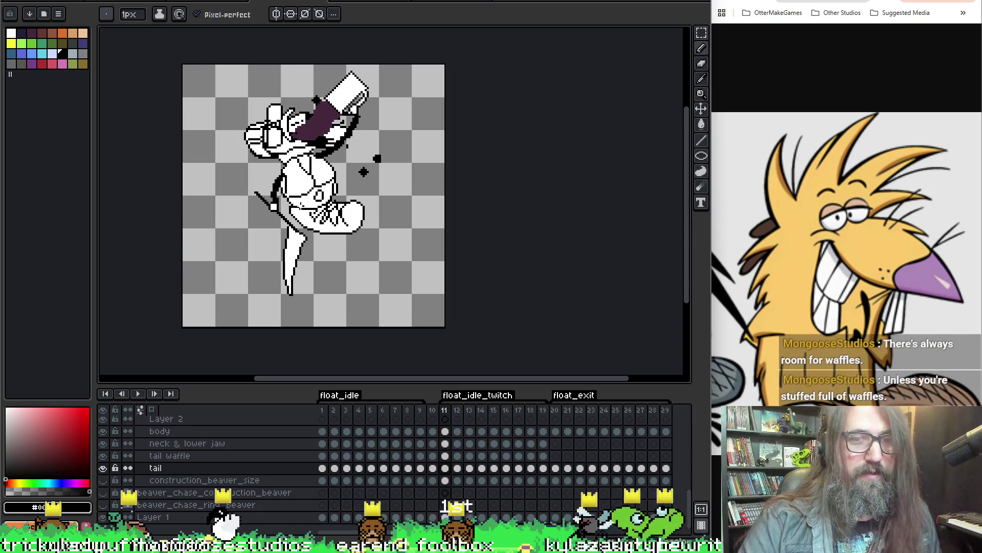
key("Return")
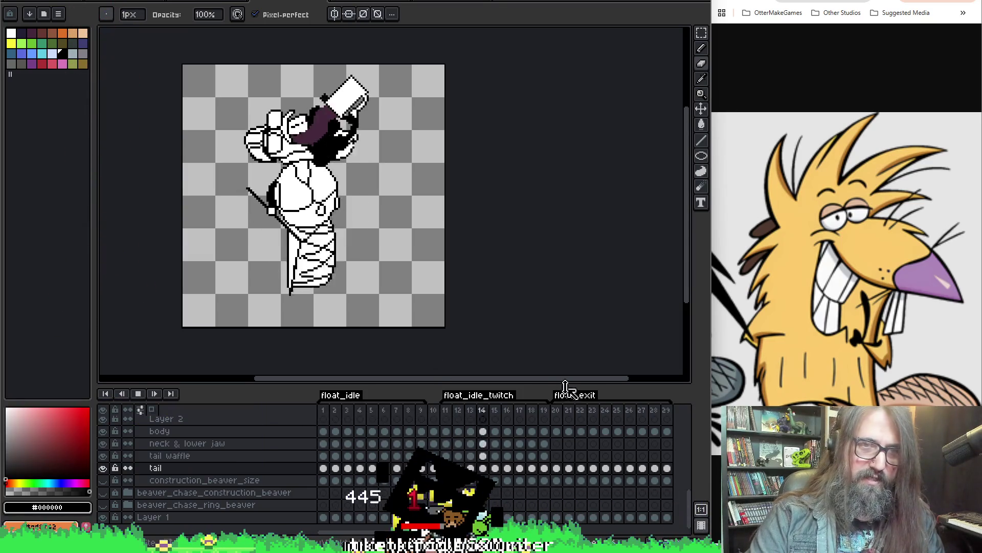
- Play the float_exit animation from frame 20 and stop on its last frame
left_click(557, 411)
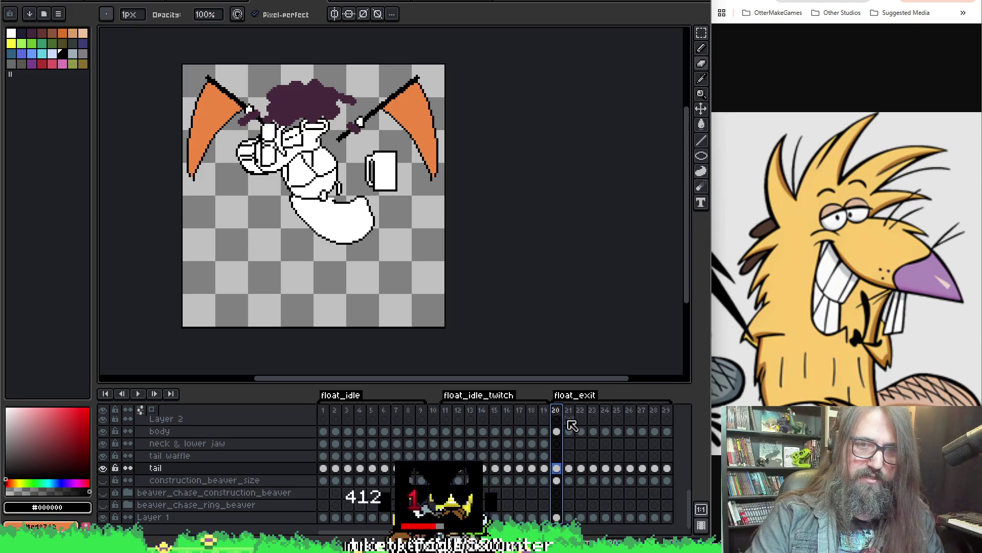
key("Return")
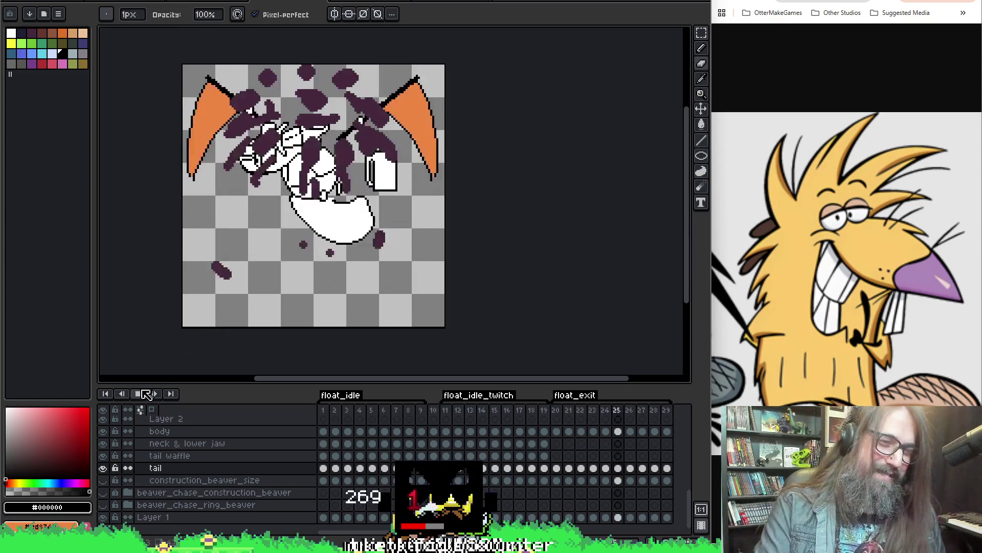
left_click(170, 393)
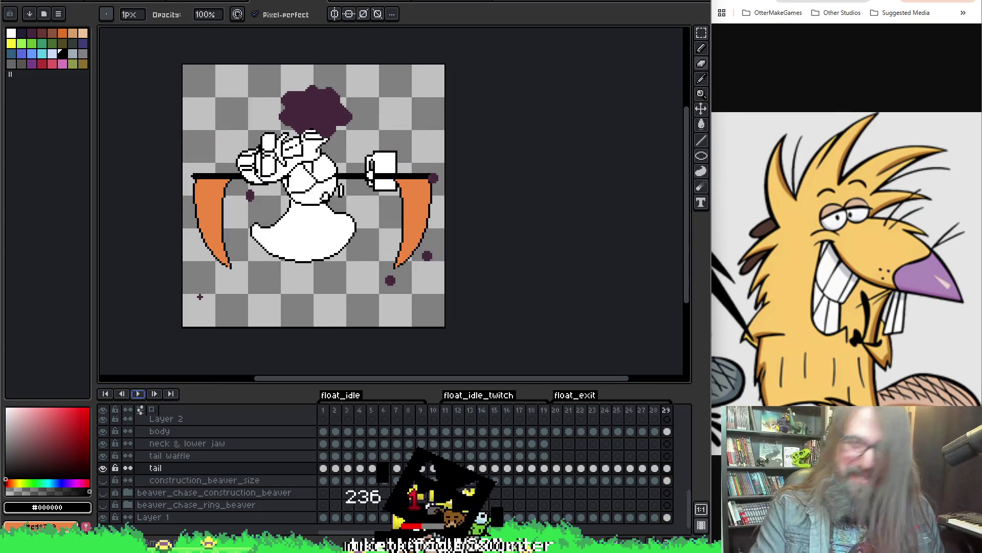
- Return to frame 20 and pan the canvas over the beaver's tail area
left_click(557, 469)
mouse_move(374, 222)
left_mouse_down()
mouse_move(415, 238)
mouse_move(391, 237)
left_mouse_up()
key("b")
key("h")
left_click_drag(361, 207, 347, 201)
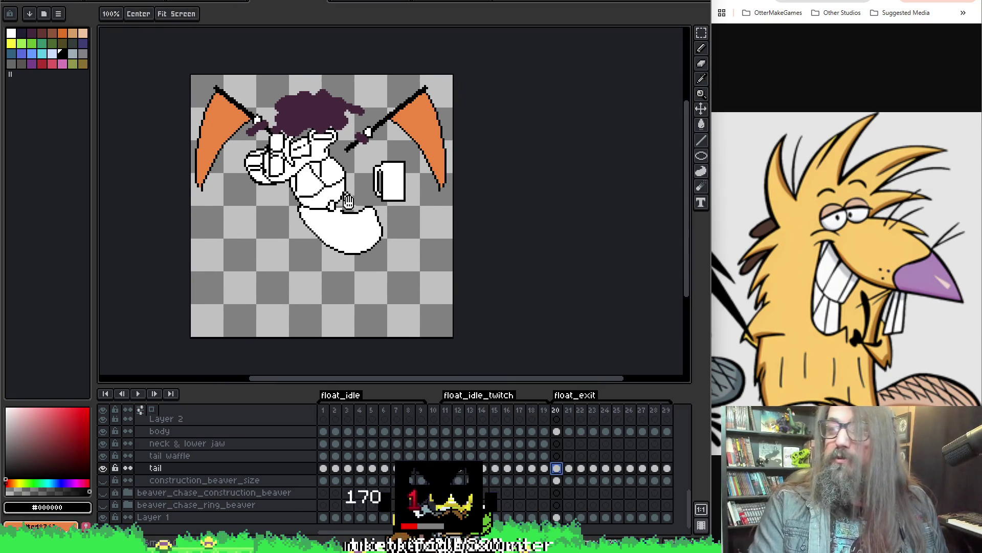
key("b")
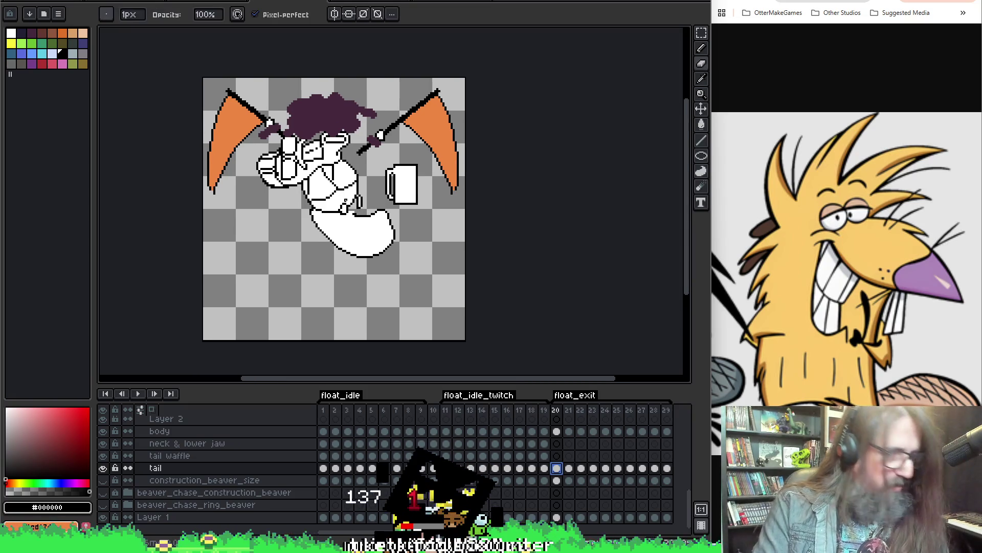
scroll(347, 201, "up", 3)
scroll(347, 202, "up", 2)
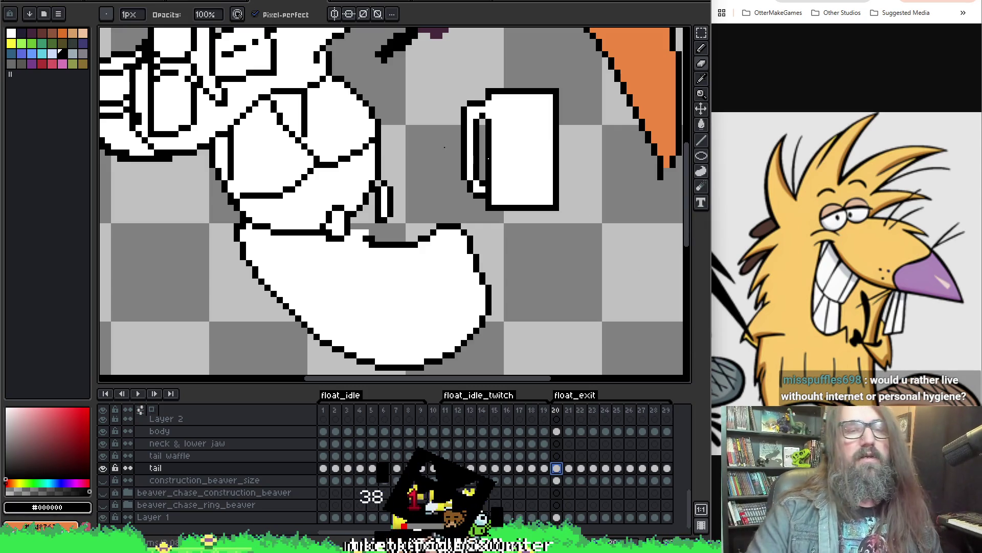
key("alt")
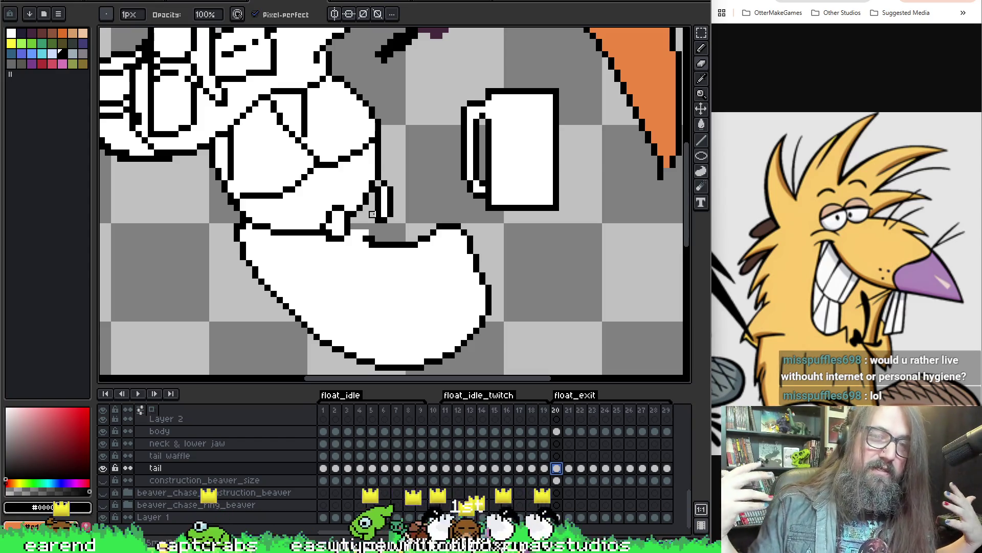
key("Return")
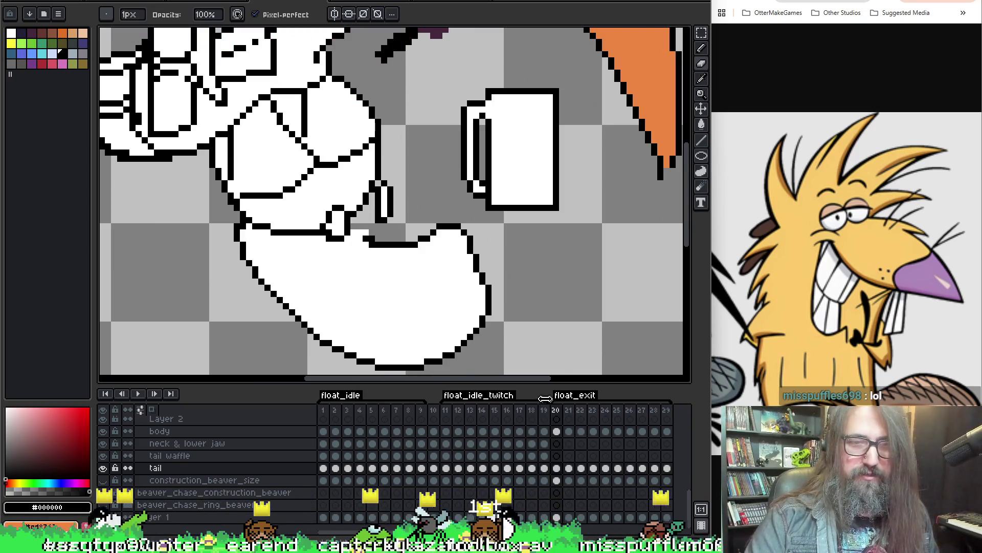
left_click(557, 455)
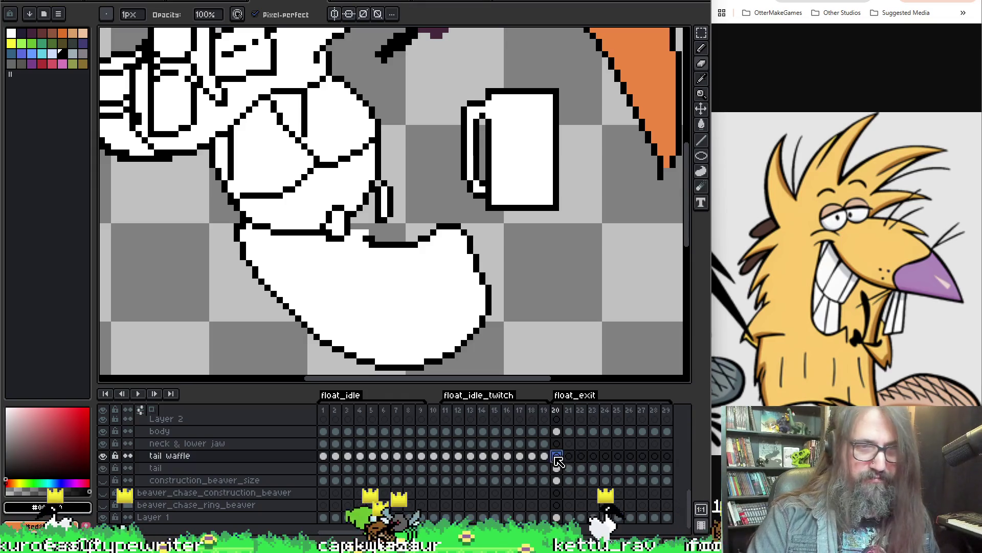
scroll(417, 245, "right", 3)
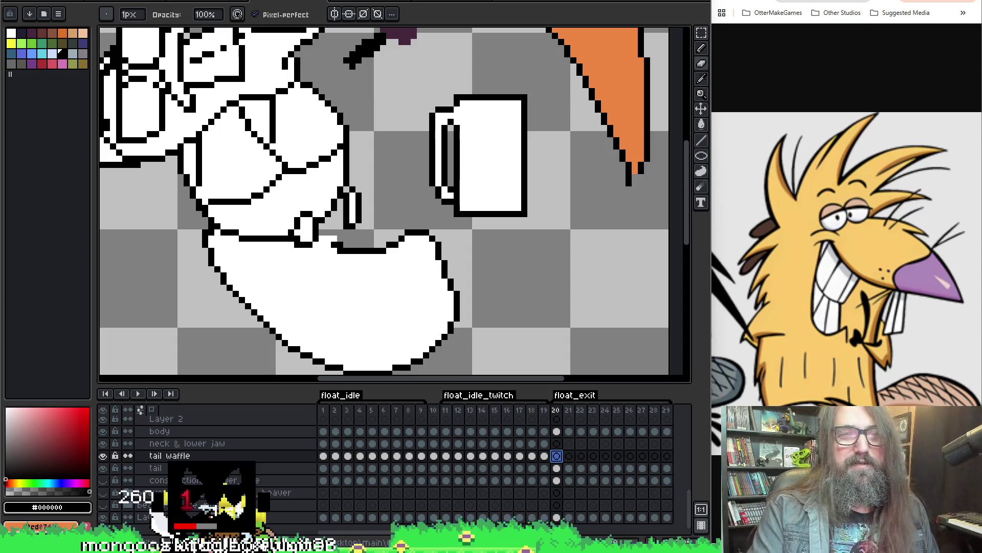
left_click_drag(305, 98, 269, 111)
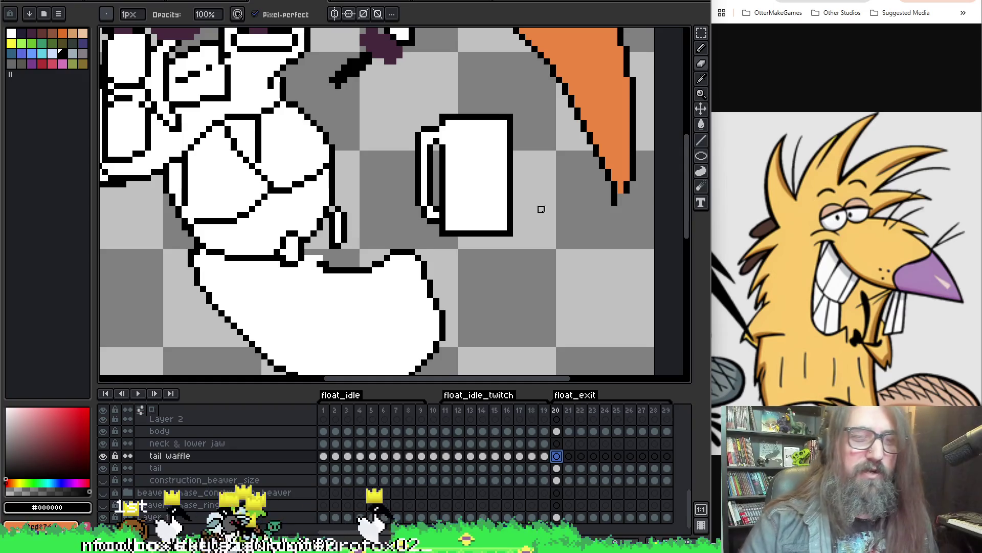
left_click_drag(542, 223, 524, 203)
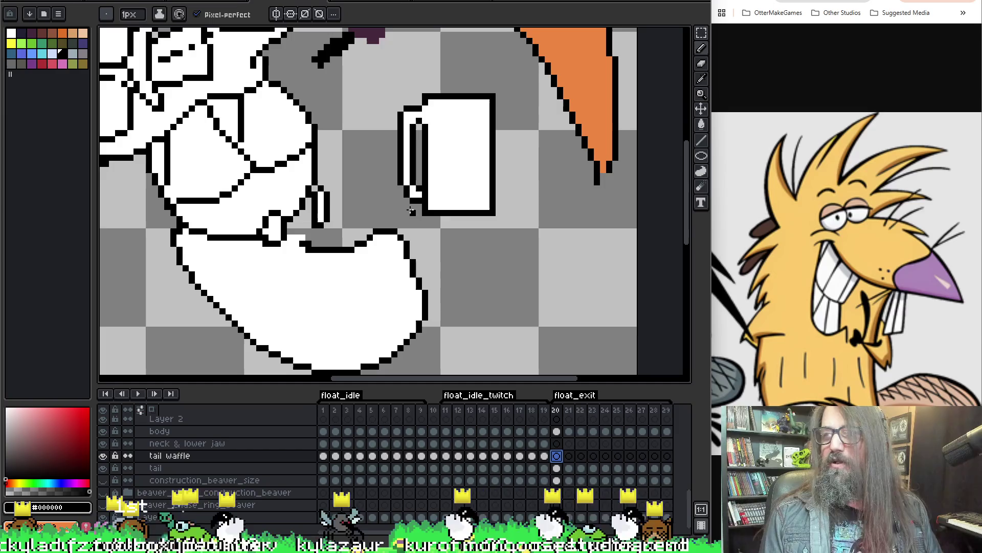
key("space")
left_click_drag(451, 192, 481, 198)
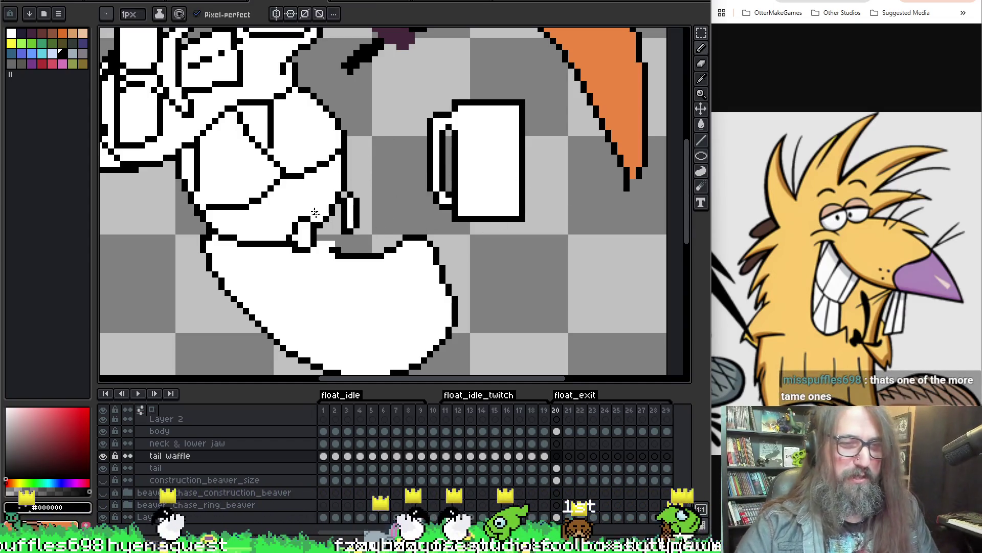
key("Down")
key("Down")
key("Down")
key("Up")
key("Up")
key("Up")
key("Down")
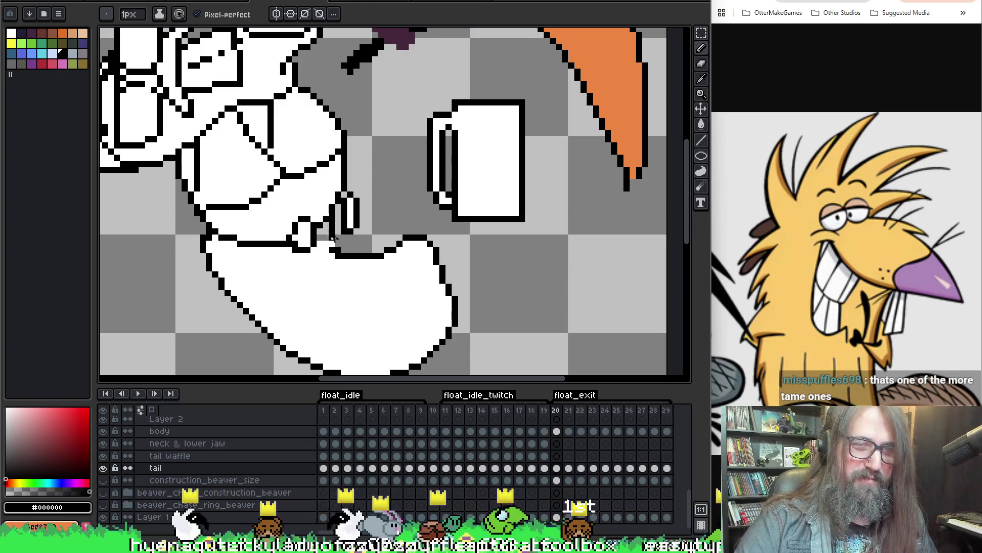
key("b")
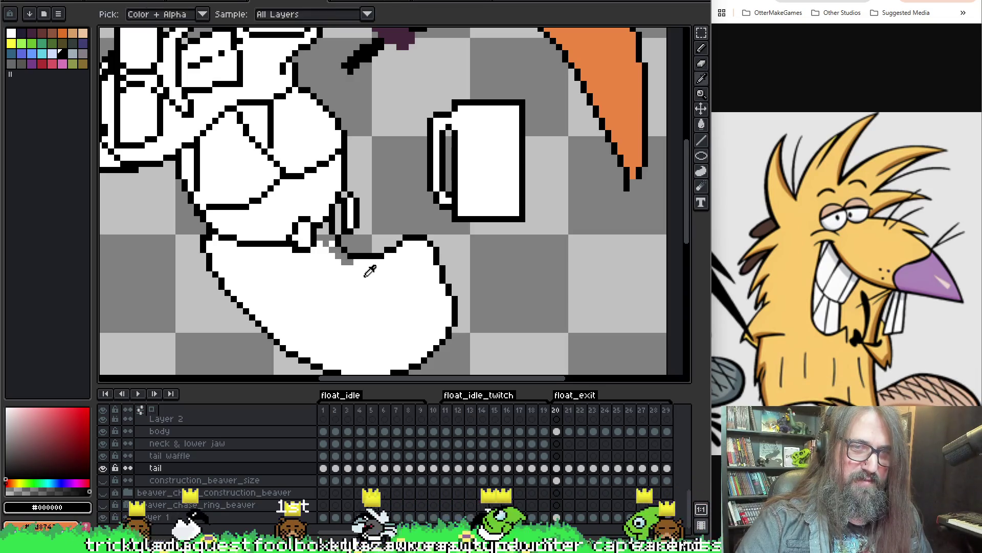
- Sample white from the tail, undo an accidental background fill, keeping white as the pencil colour
left_click(334, 232, "alt")
key("g")
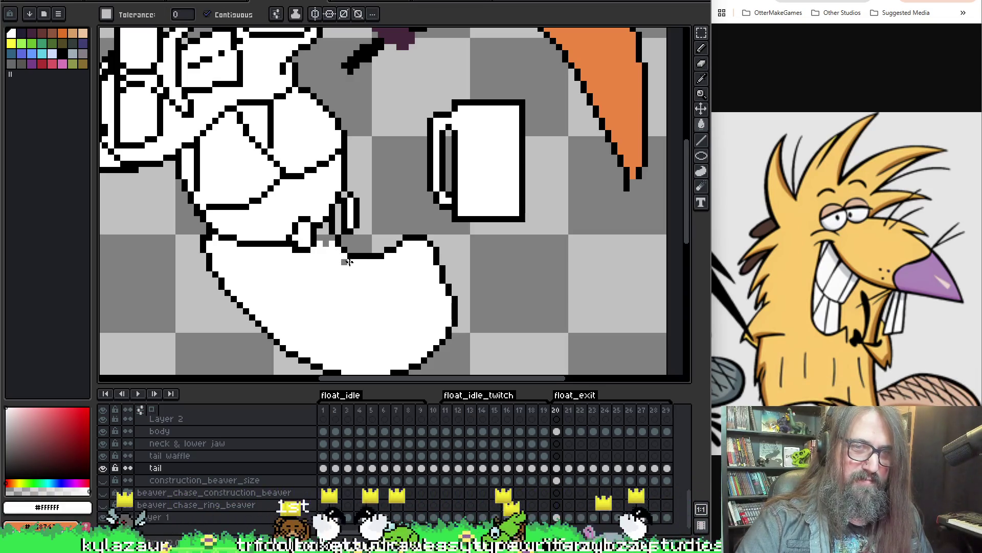
left_click(326, 234)
key("ctrl+z")
key("b")
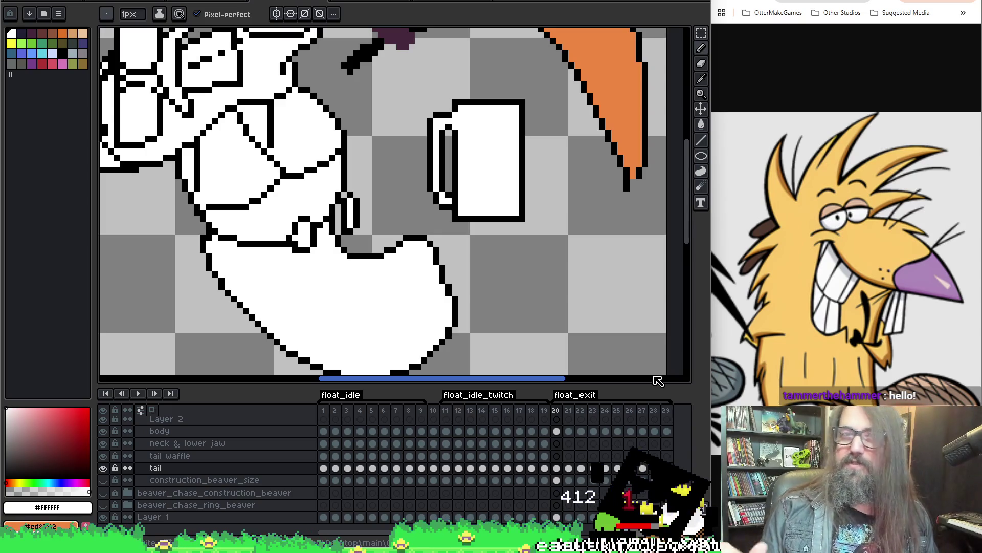
key("h")
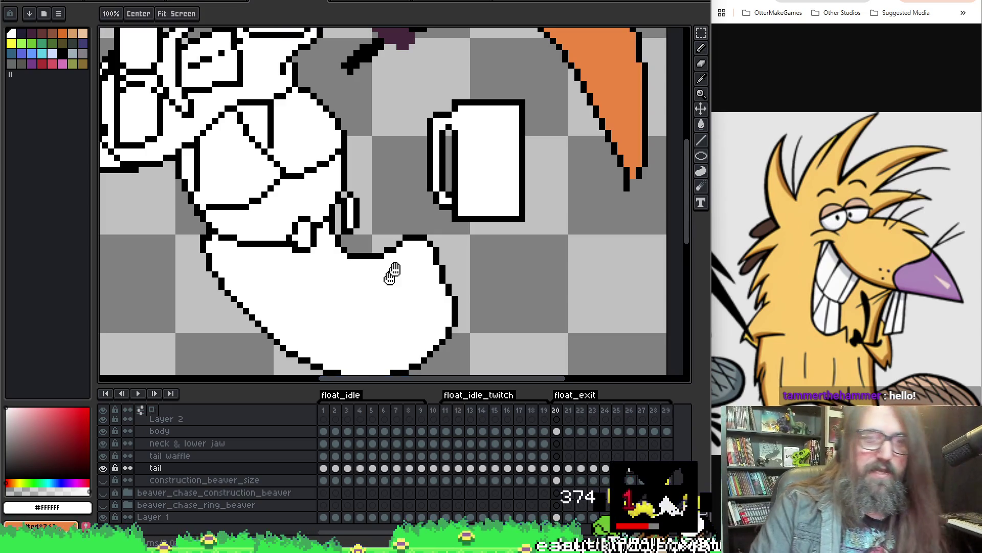
- Pan around the tail and mug close-up, then bring the whole sprite into view
left_click_drag(384, 282, 445, 283)
key("b")
scroll(412, 230, "down", 1)
scroll(412, 230, "up", 1)
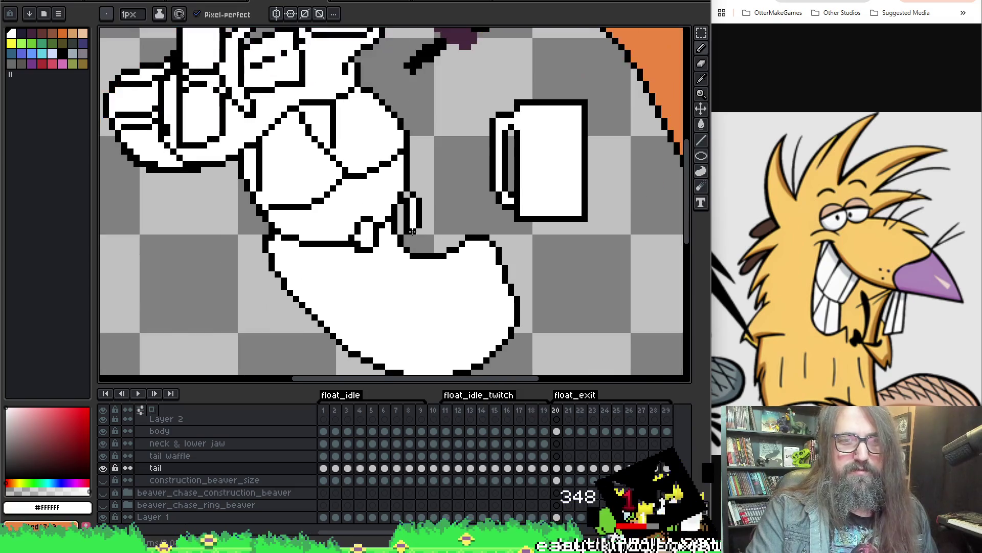
left_click_drag(460, 225, 482, 238)
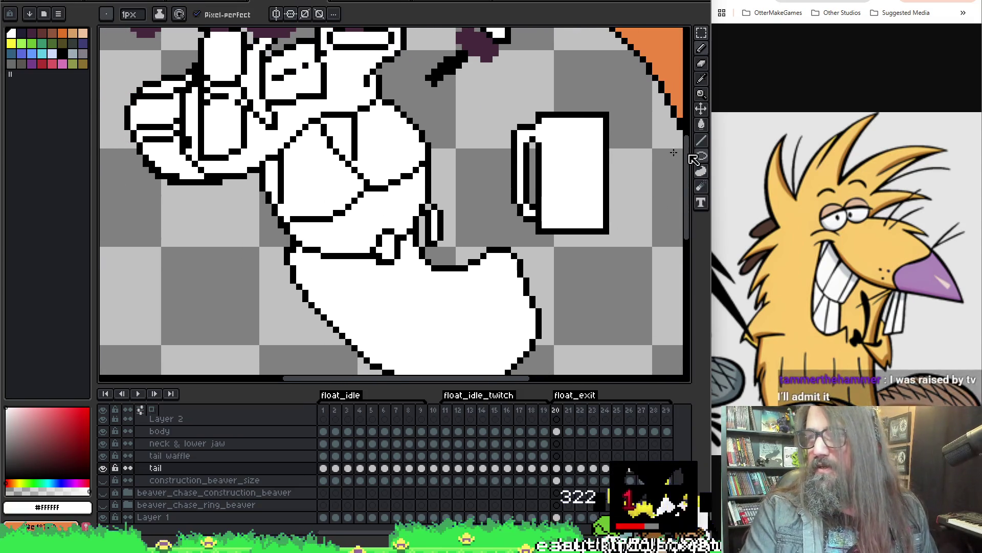
scroll(630, 188, "up", 1)
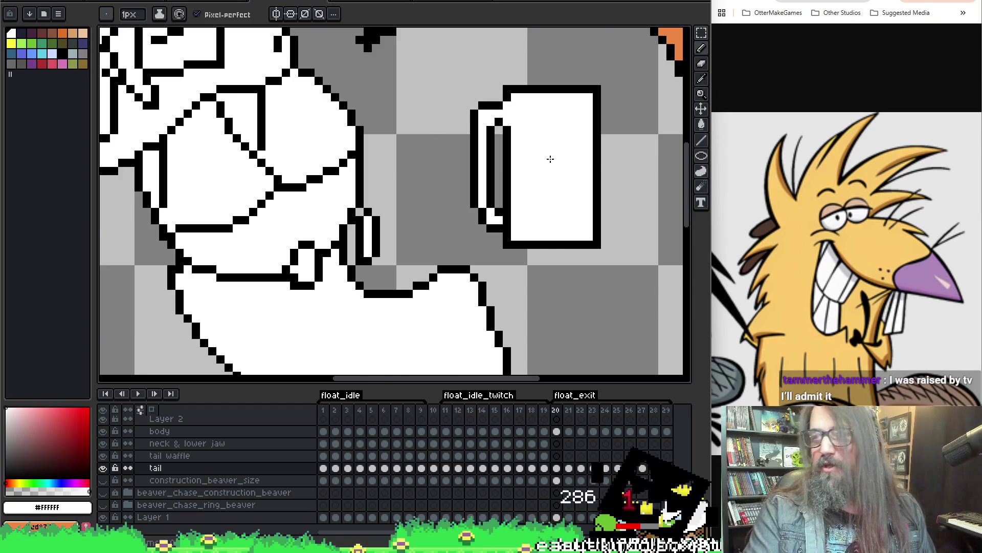
scroll(550, 159, "down", 2)
scroll(365, 204, "up", 2)
left_click_drag(364, 204, 441, 171)
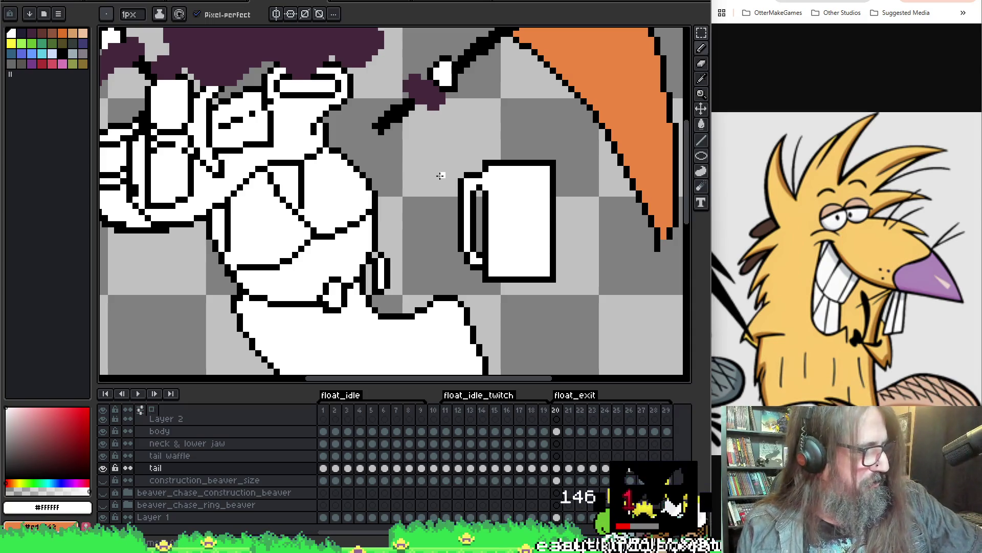
left_click_drag(404, 259, 458, 246)
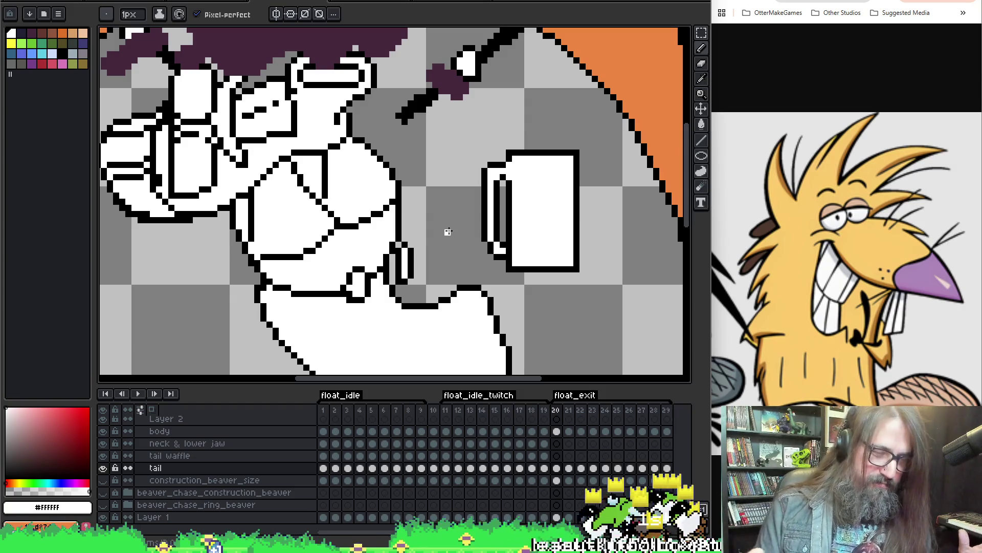
key("space")
scroll(467, 278, "down", 1)
- Play the cleaned-up animation and stop on frame 20's tail cel
key("Return")
scroll(453, 273, "down", 1)
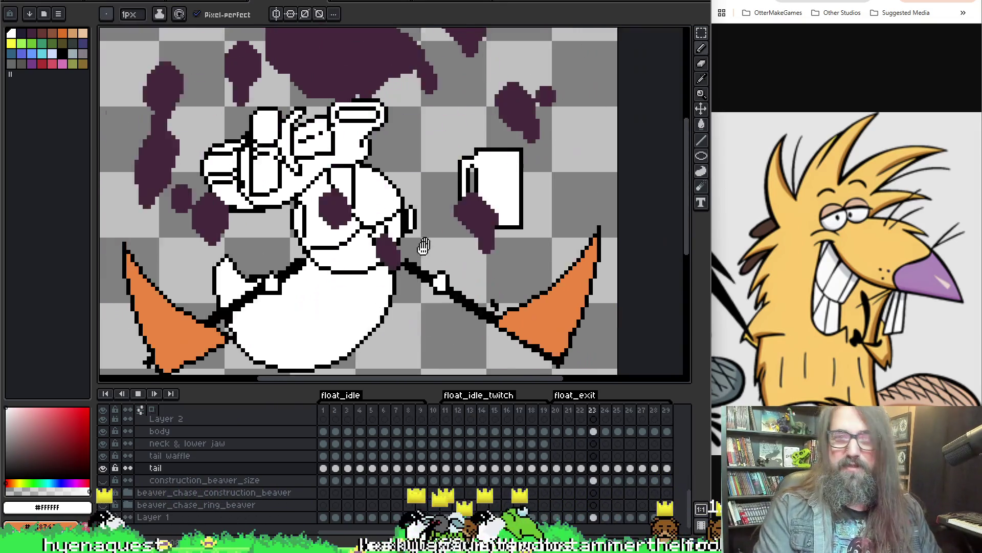
scroll(431, 268, "down", 1)
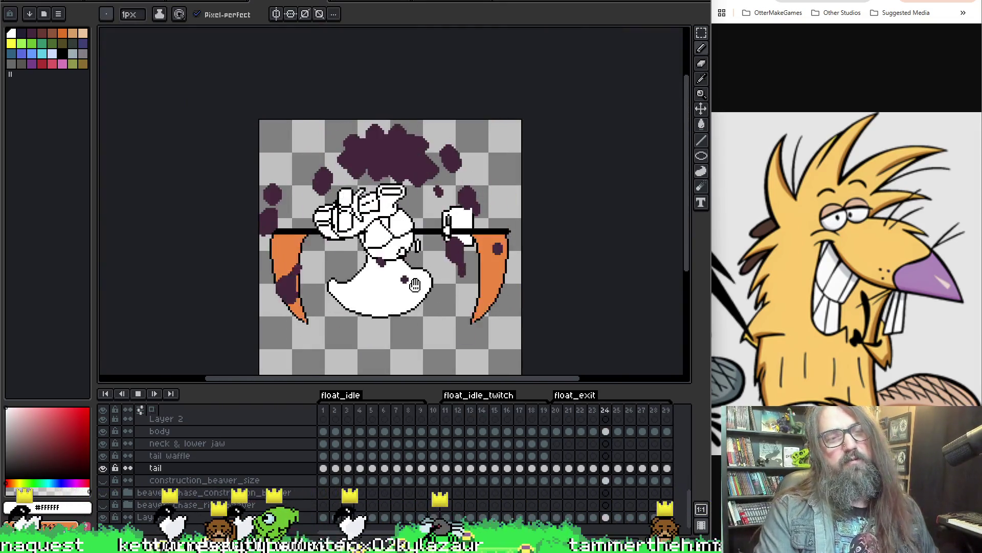
left_click_drag(392, 326, 369, 273)
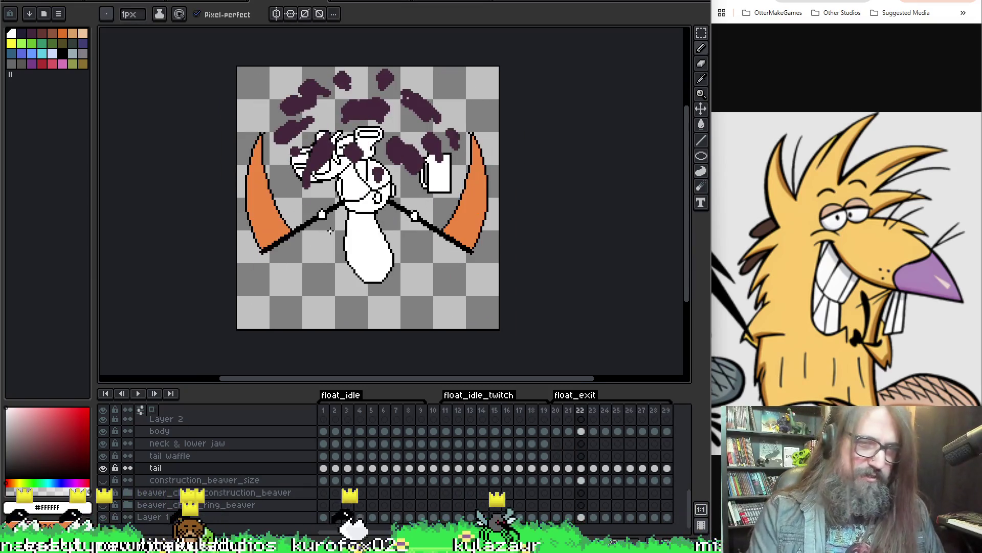
left_click(555, 467)
scroll(368, 200, "up", 2)
scroll(368, 201, "up", 2)
- Pick black from the outline and sketch fur strokes along the tail's top edge, undoing messy ones
key("i")
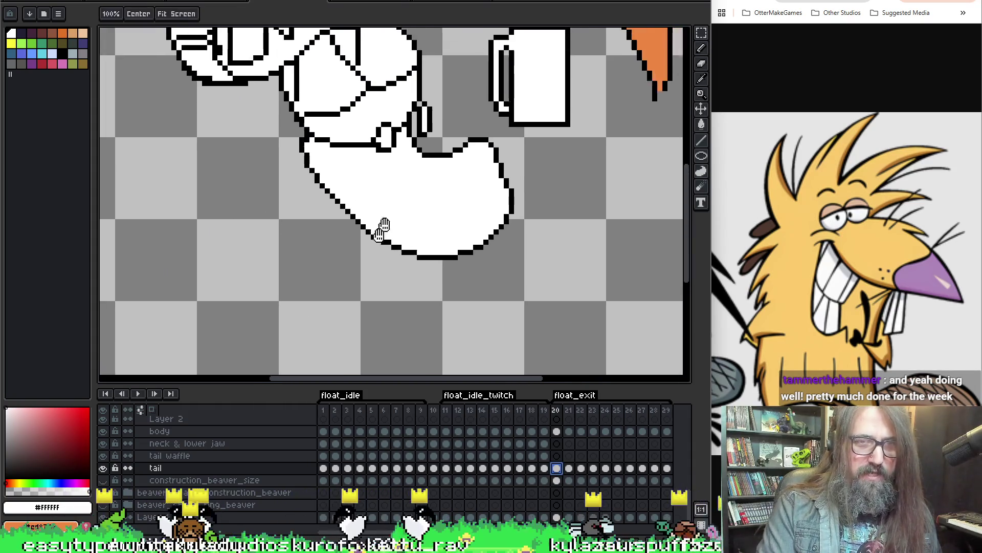
left_click(308, 197)
key("b")
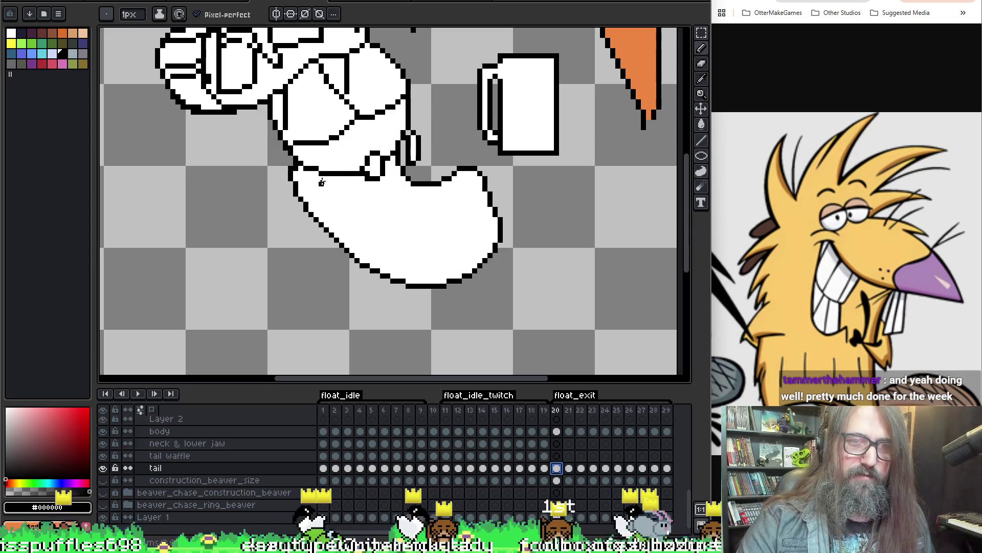
mouse_move(331, 176)
left_mouse_down()
mouse_move(377, 181)
mouse_move(335, 203)
left_mouse_up()
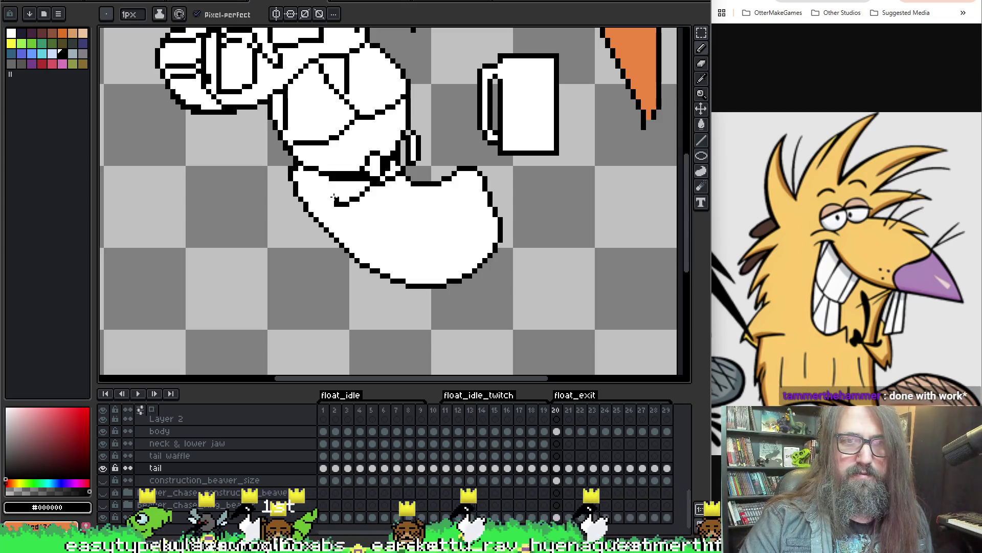
left_click_drag(335, 196, 393, 195)
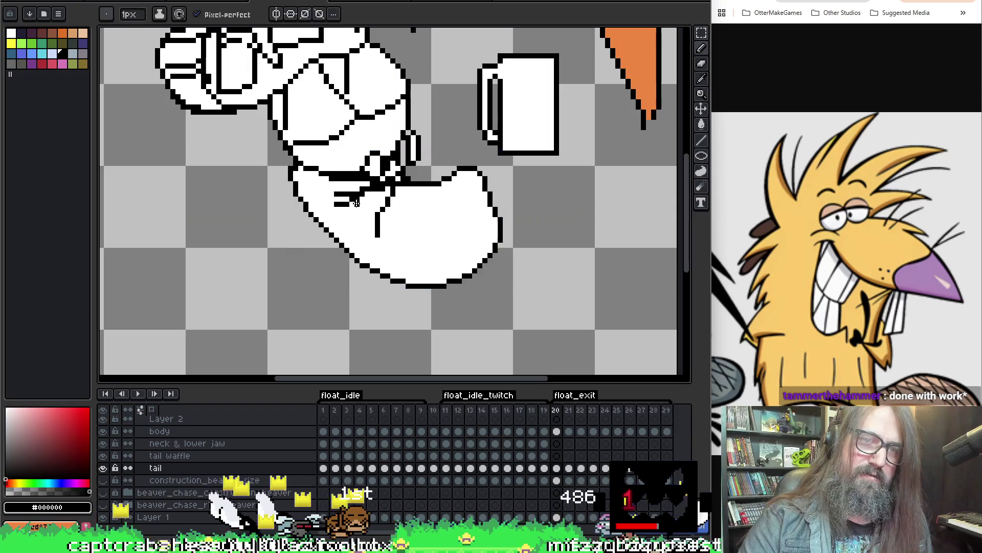
key("ctrl+z")
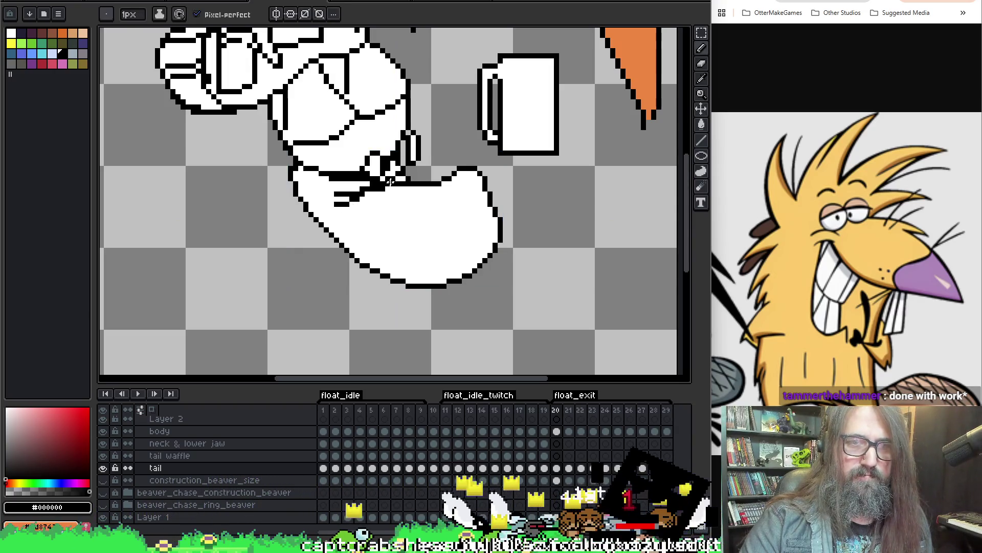
left_click_drag(374, 198, 396, 187)
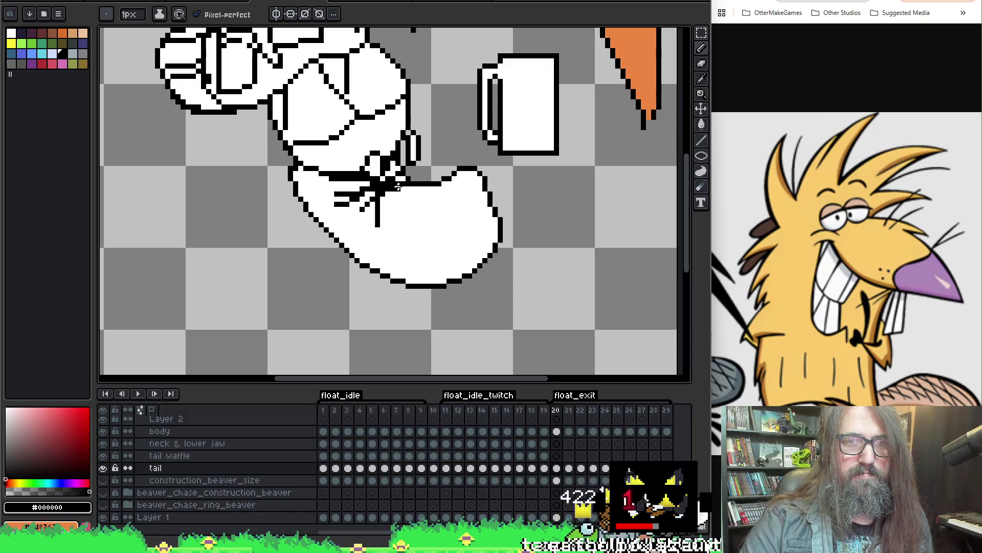
- Rework the tail detail strokes with undos, leaving short black fur lines, and flip to frame 19
key("ctrl")
key("ctrl")
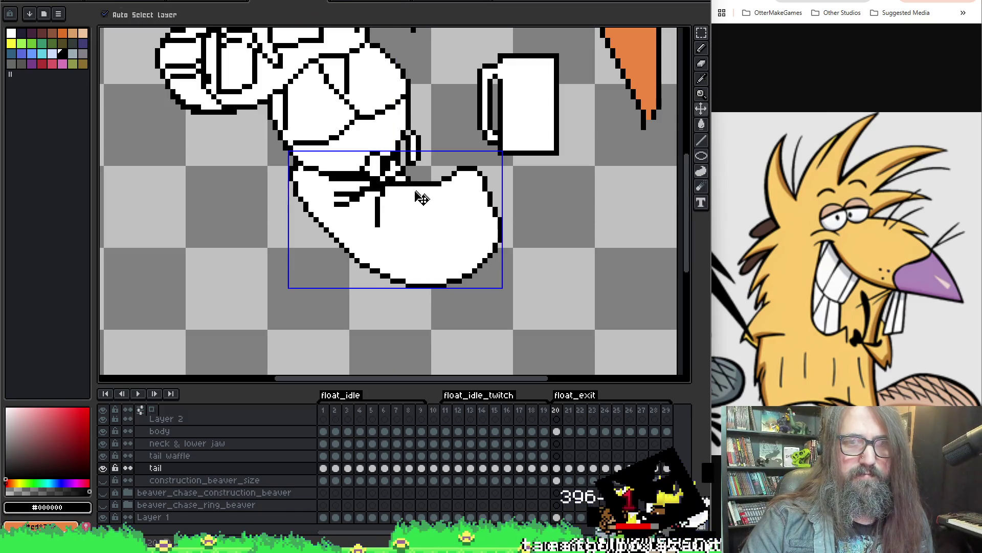
key("ctrl+z")
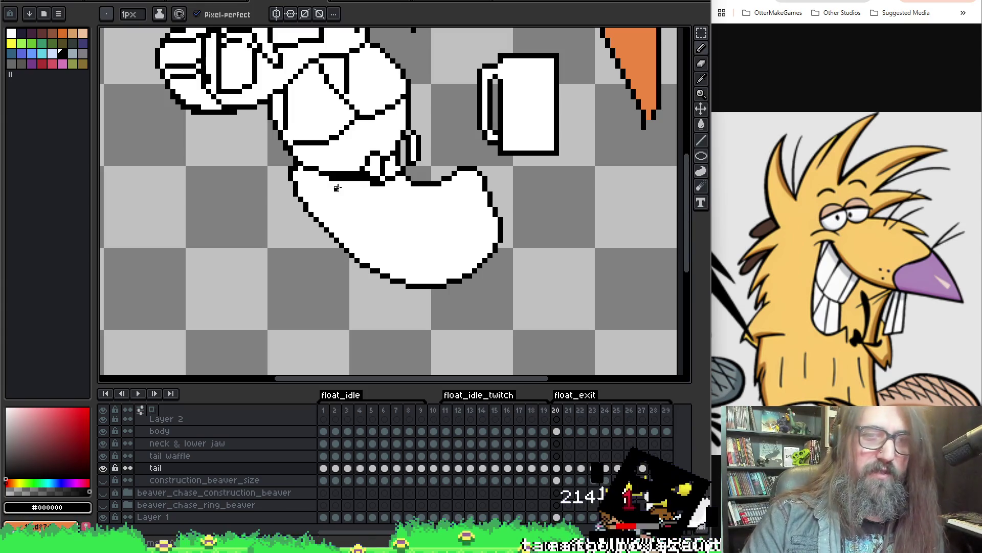
left_click_drag(378, 192, 399, 179)
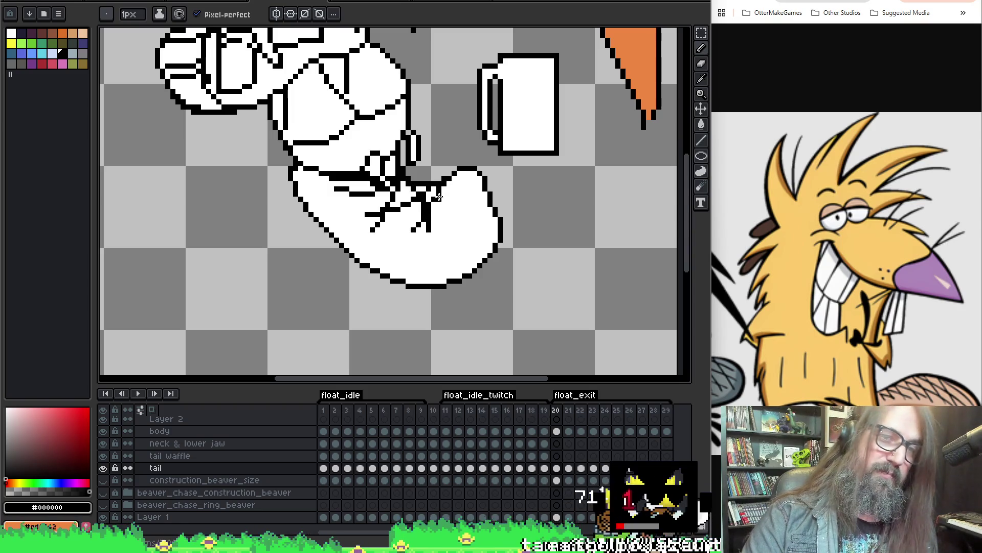
key("ctrl+z")
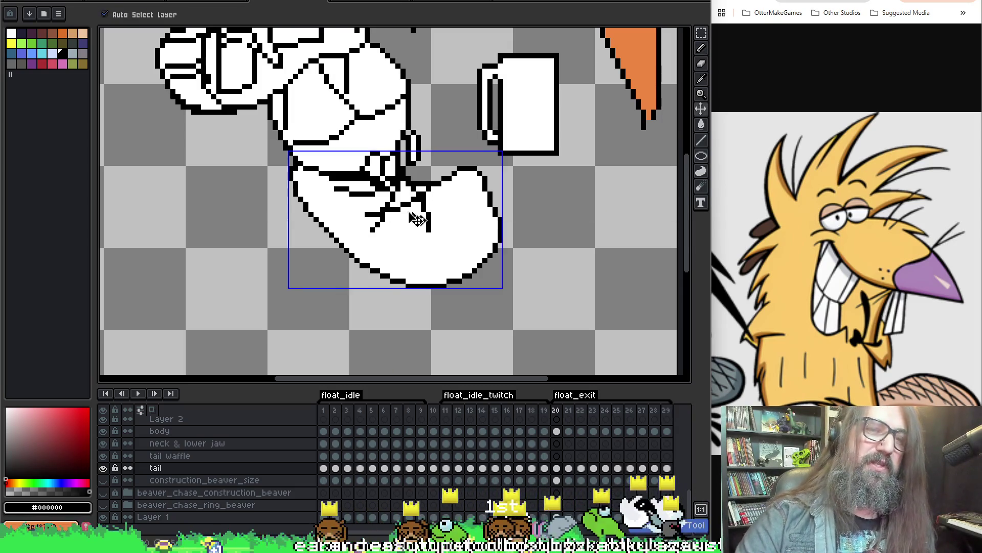
key("ctrl+z")
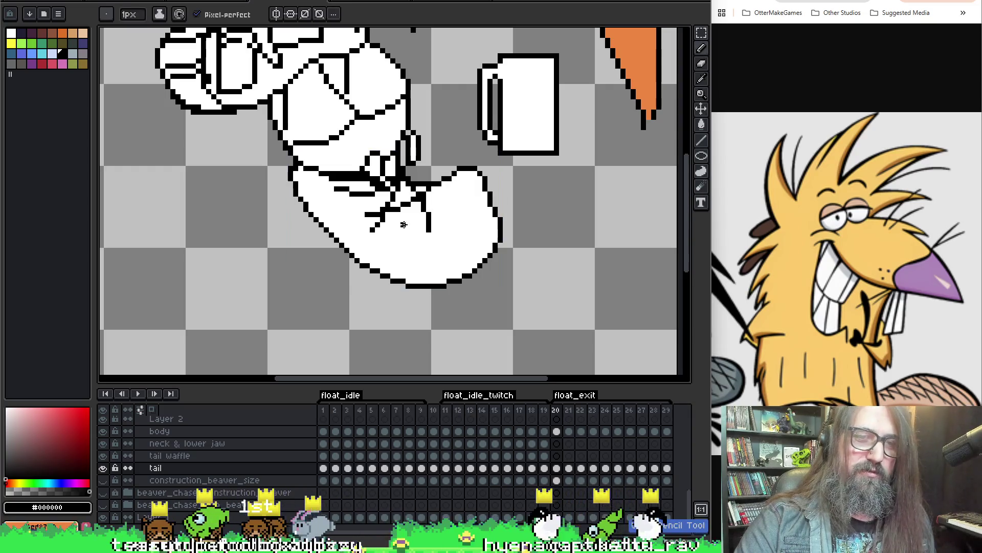
key("ctrl+z")
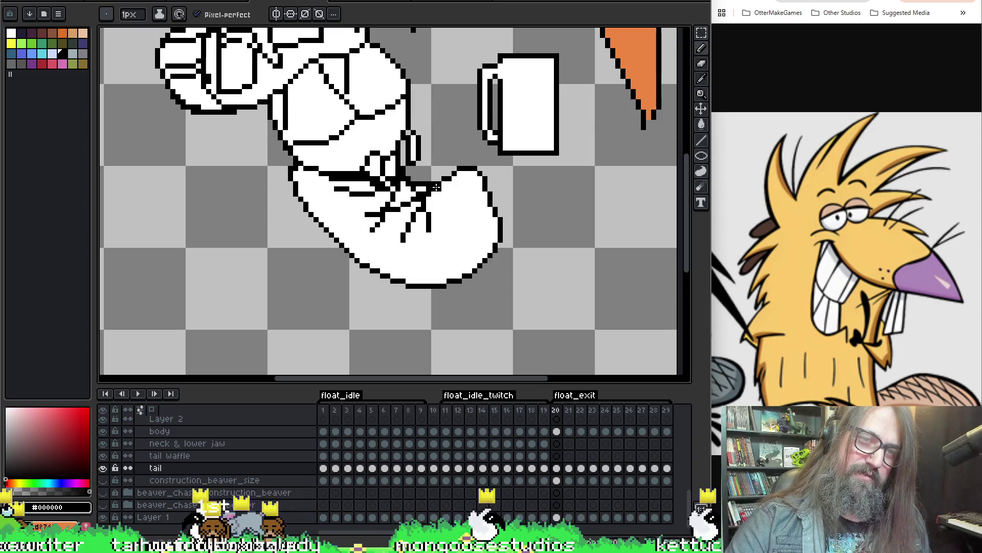
left_click_drag(435, 187, 452, 227)
key("Left")
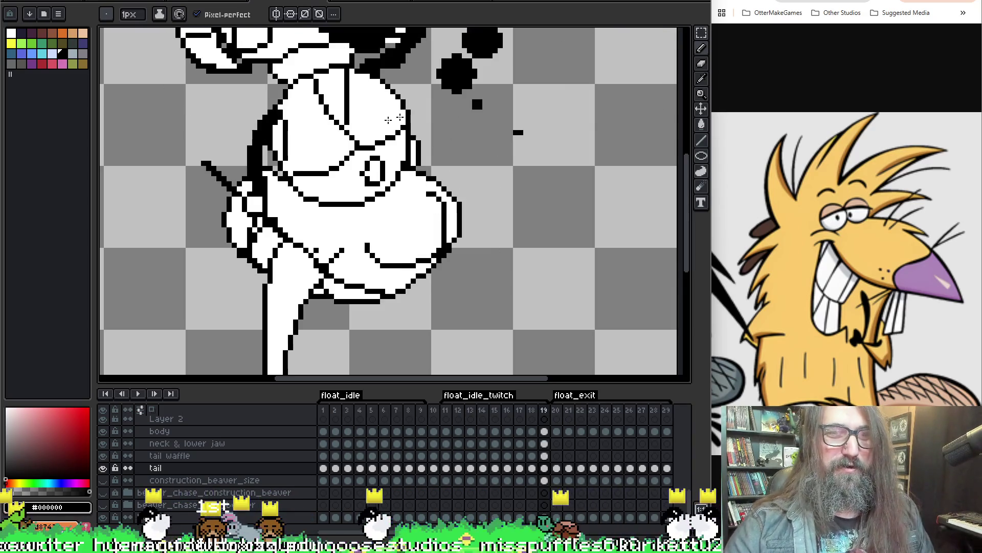
- Draw black fur lines across the upper tail on frame 21, undoing a bad diagonal
key("Right")
key("Right")
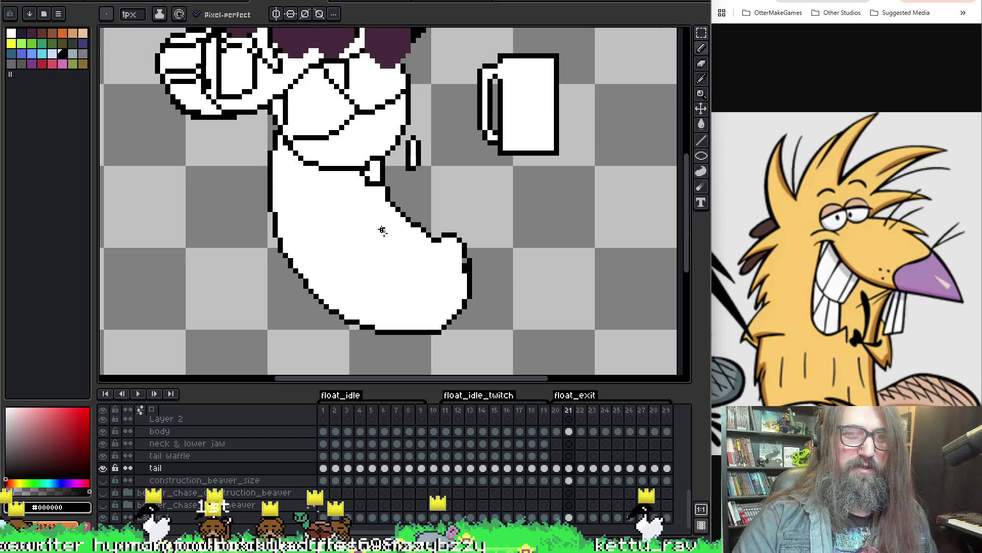
left_click_drag(304, 164, 317, 186)
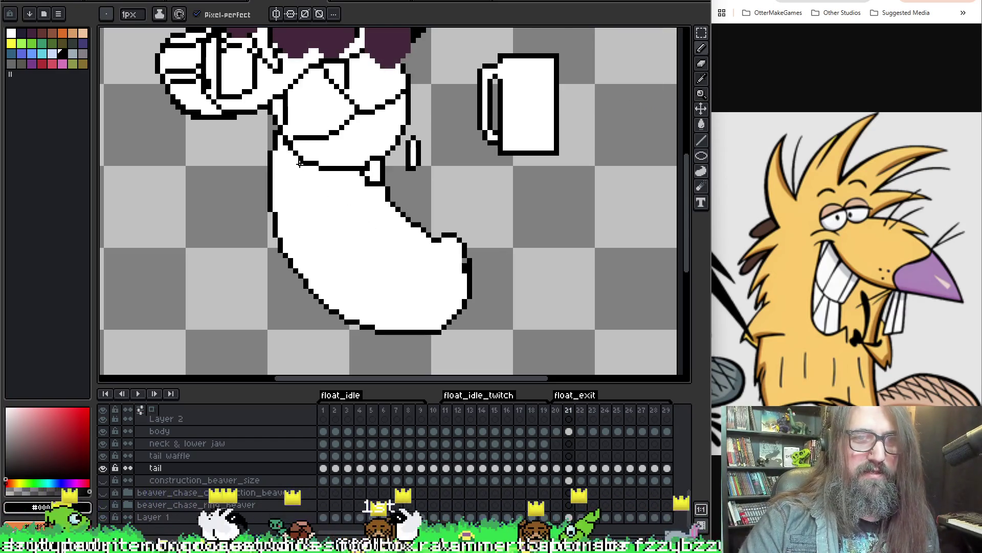
key("ctrl+z")
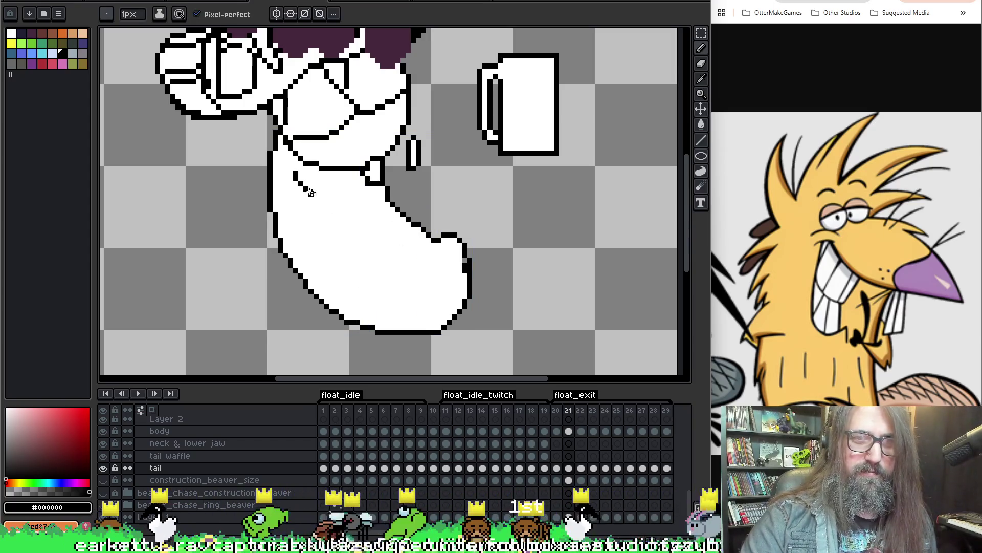
left_click_drag(307, 190, 373, 201)
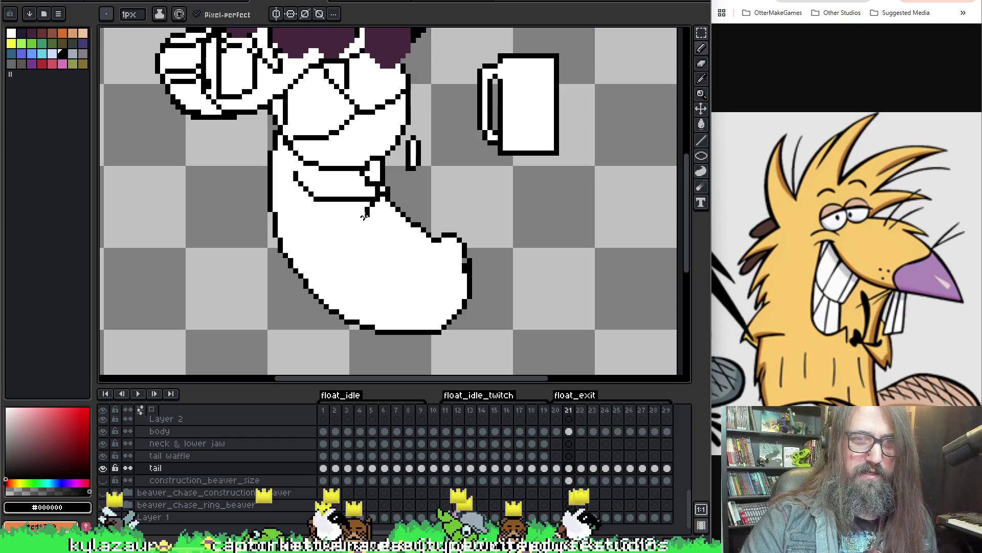
left_click_drag(334, 241, 310, 234)
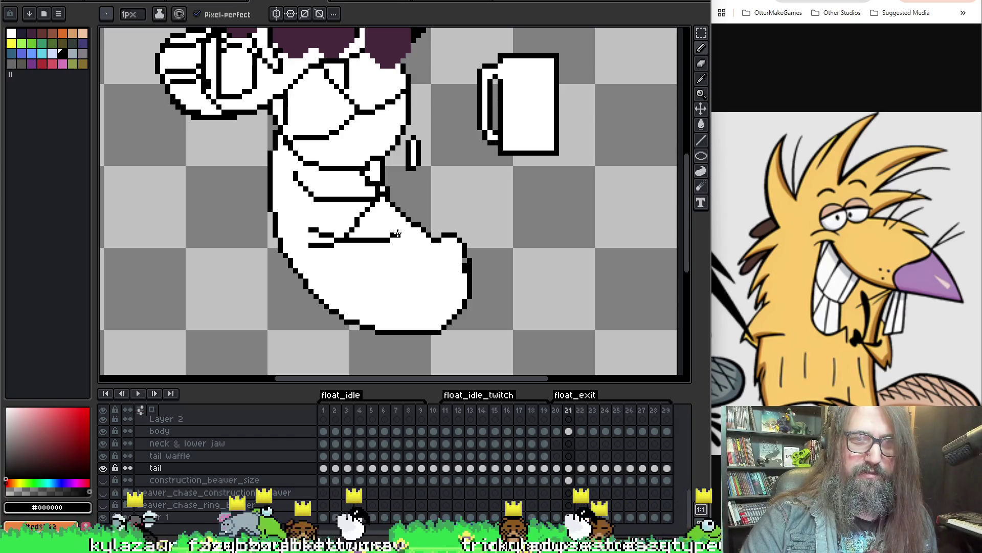
- Add stepped fur lines in the tail's lower right, then play the animation in the Preview window
left_click_drag(369, 269, 423, 231)
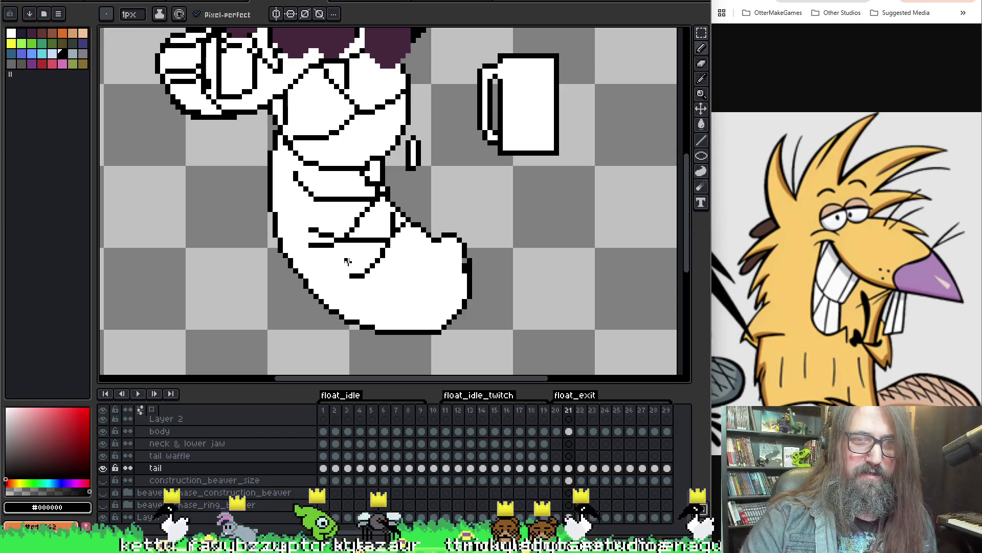
key("ctrl+z")
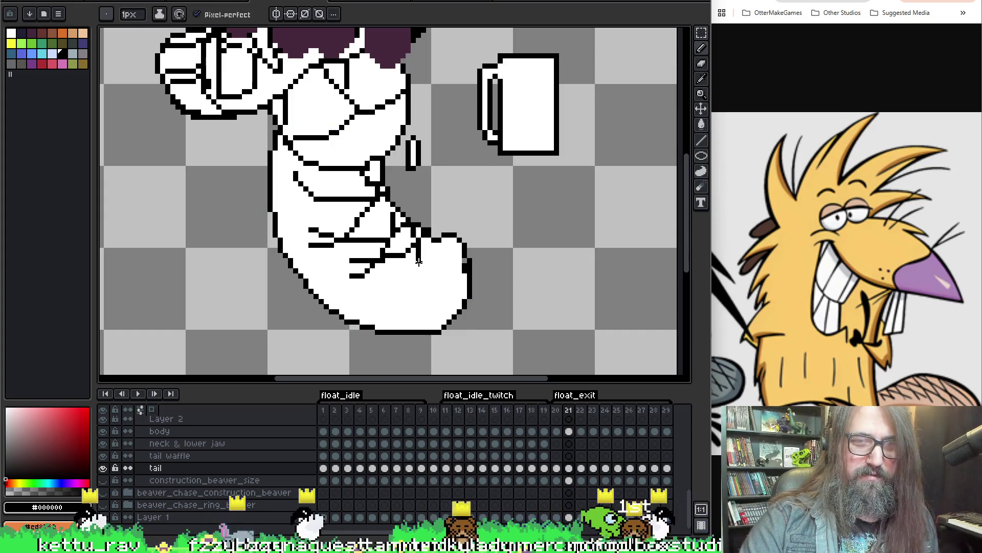
left_click_drag(407, 288, 454, 240)
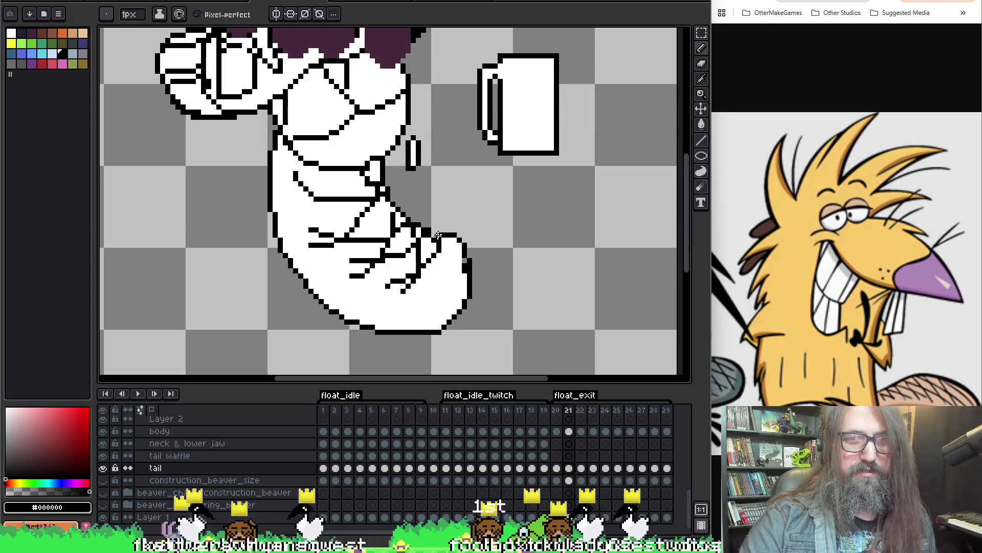
key("F7")
key("Return")
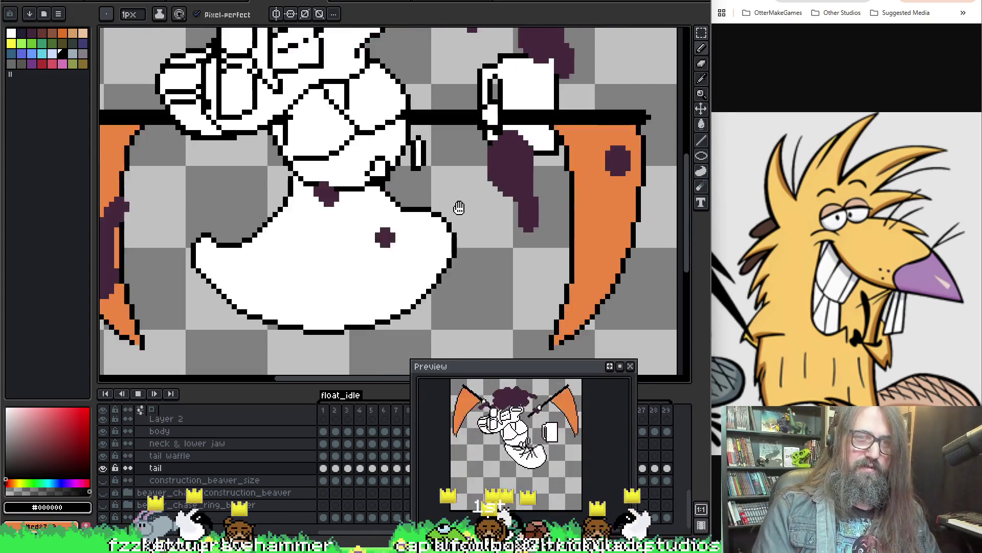
scroll(461, 207, "down", 3)
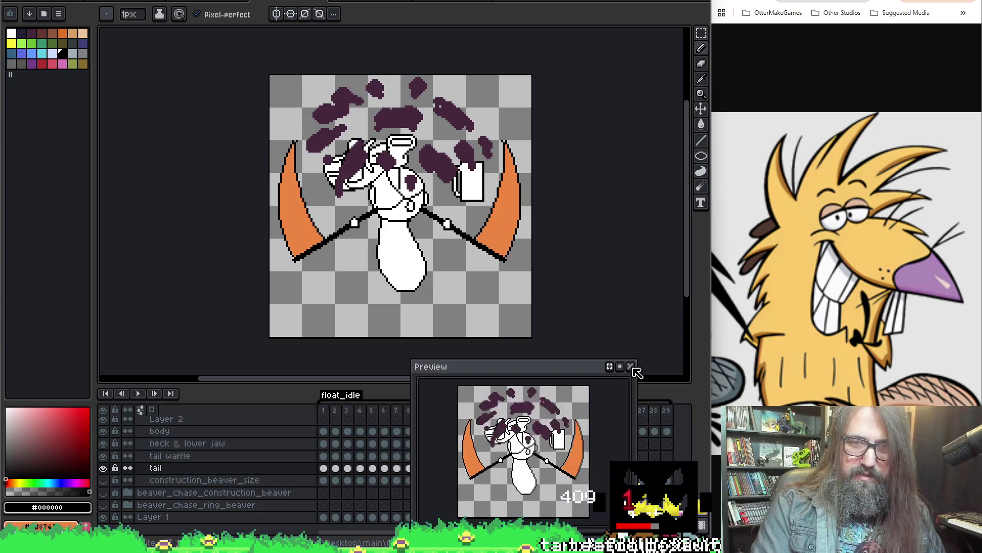
- Close the Preview window and pan over the whole sprite while playback continues
left_click(631, 366)
mouse_move(566, 324)
left_mouse_down()
mouse_move(524, 308)
mouse_move(594, 335)
left_mouse_up()
scroll(521, 294, "up", 1)
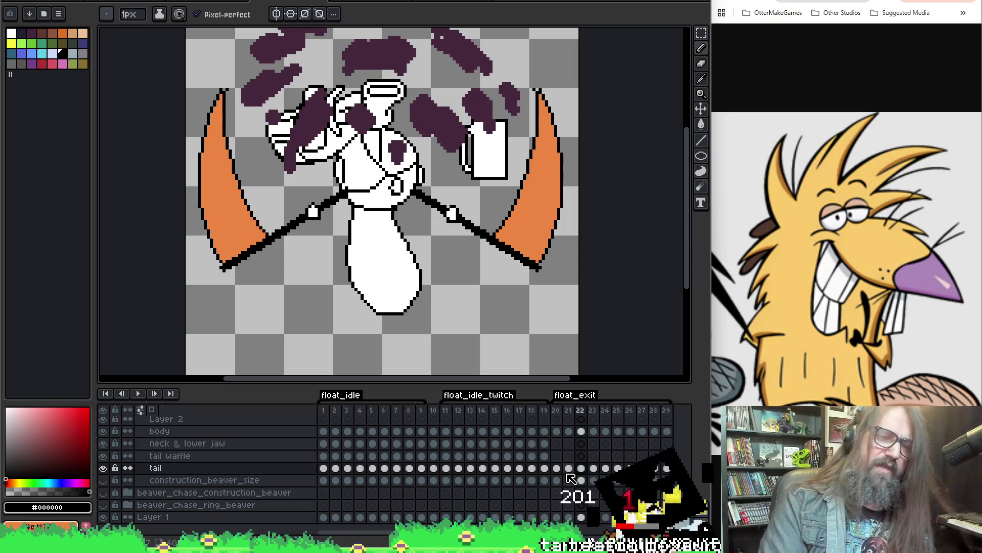
left_click(569, 473)
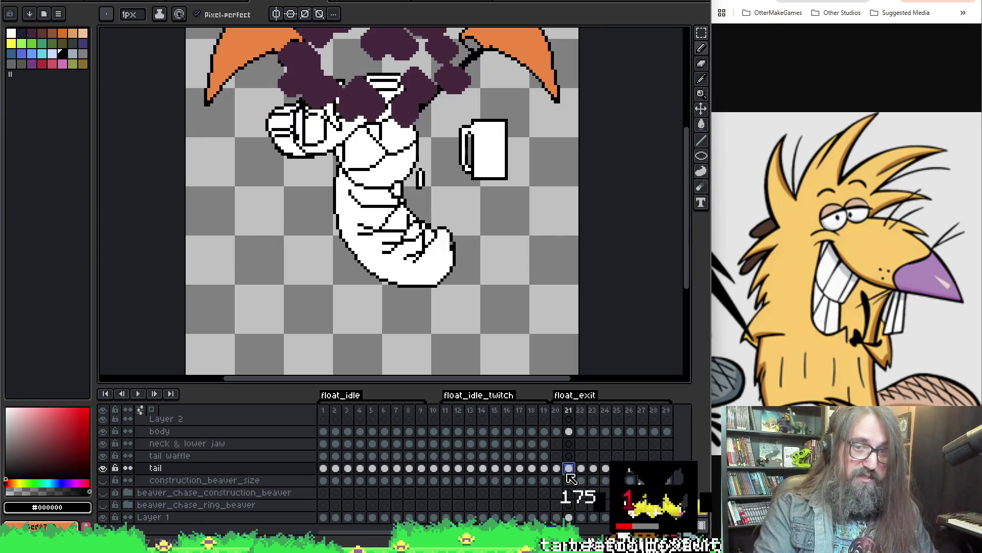
left_click(577, 471)
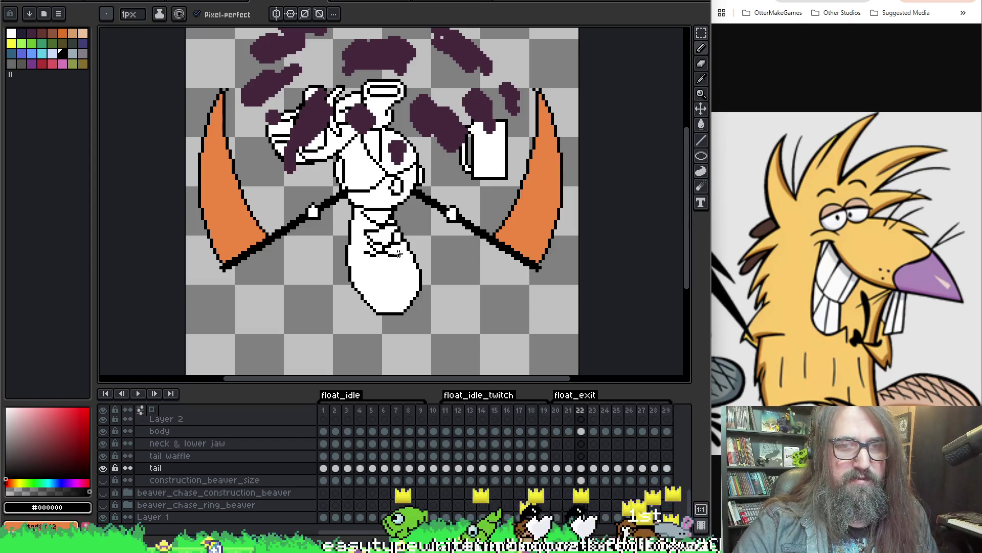
key("ctrl")
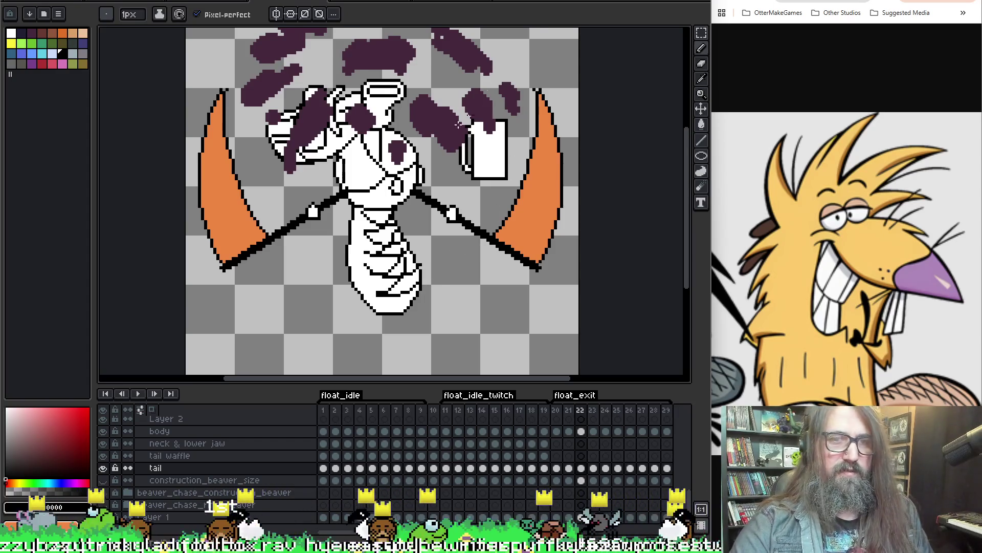
key("Right")
key("Left")
key("Right")
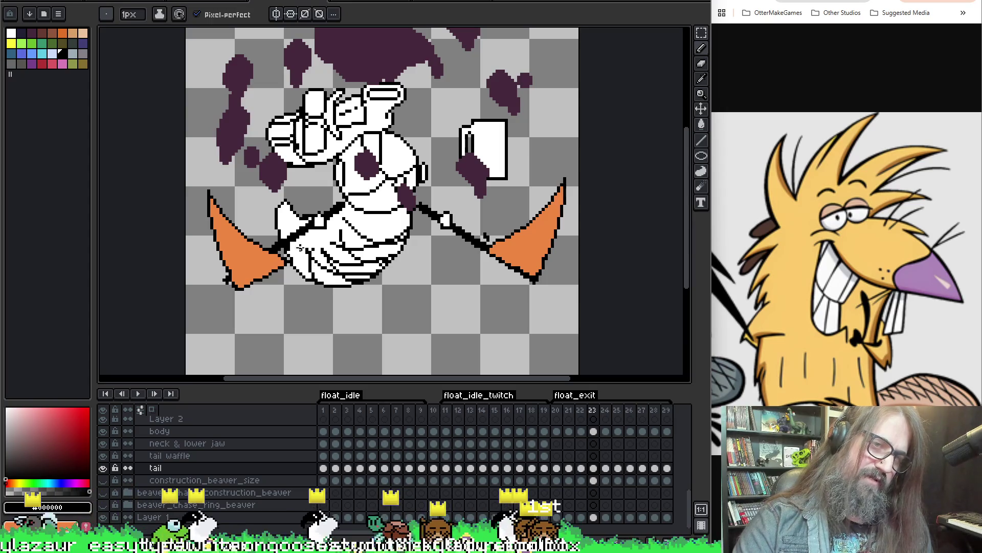
key("ctrl")
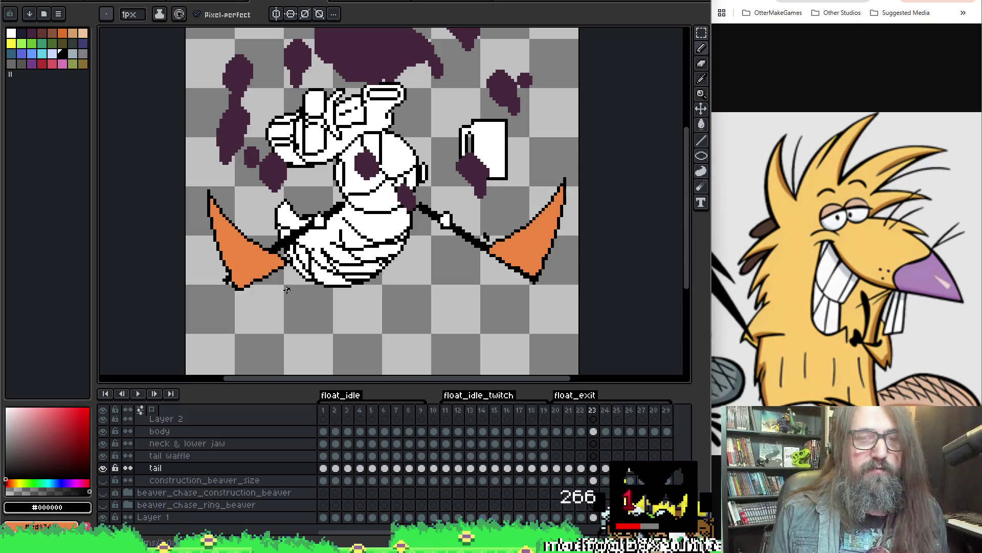
right_click(286, 289)
key("Escape")
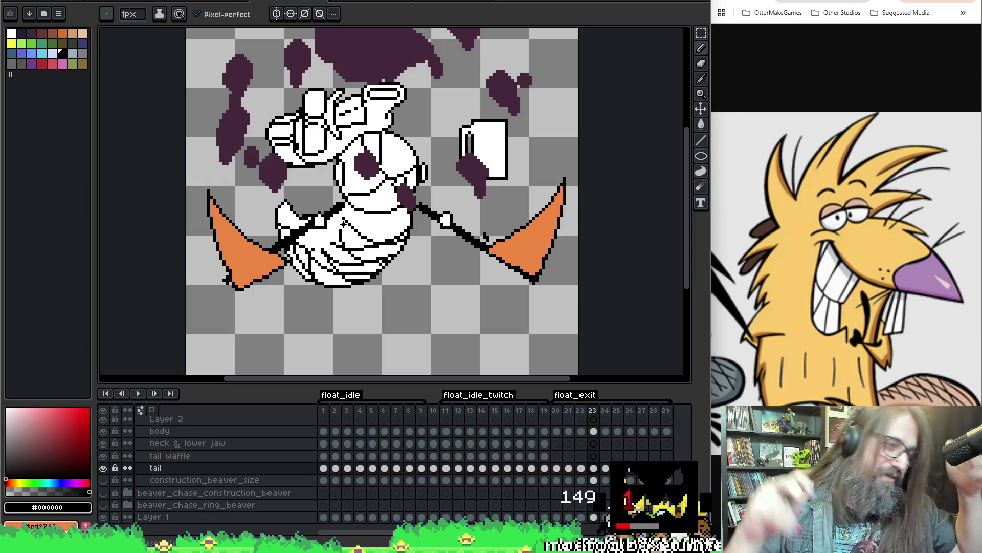
key("Return")
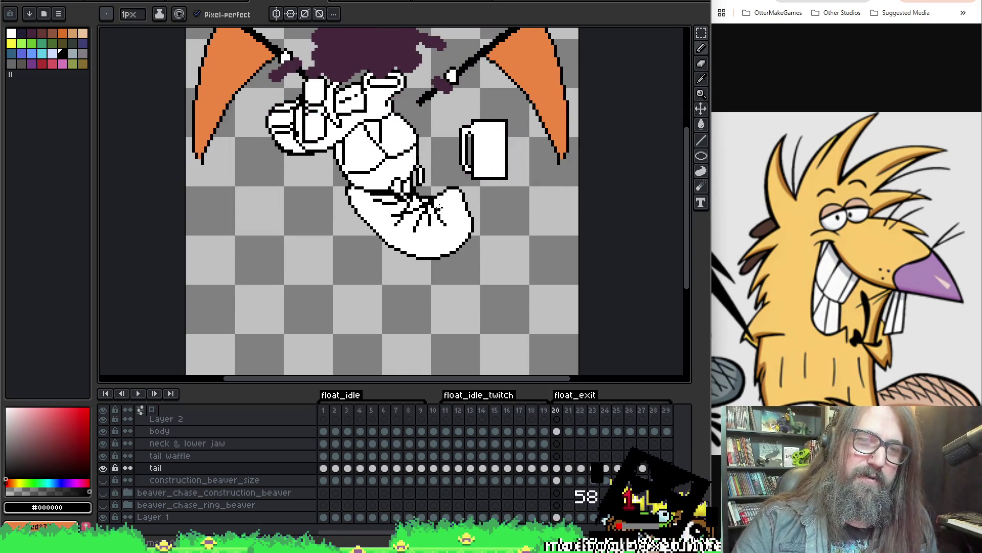
- Save the sprite, play float_exit, and step between its frames back to frame 20
key("ctrl+s")
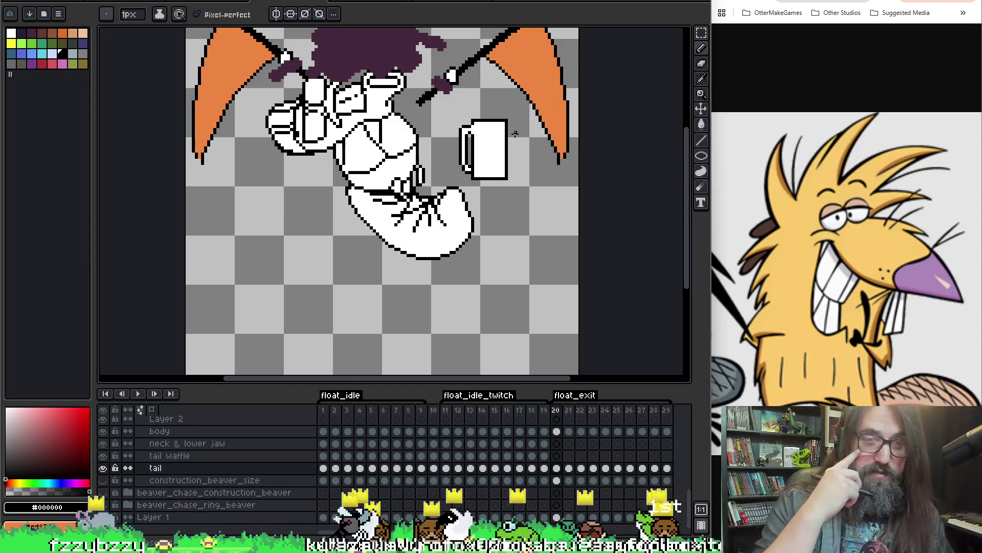
key("Return")
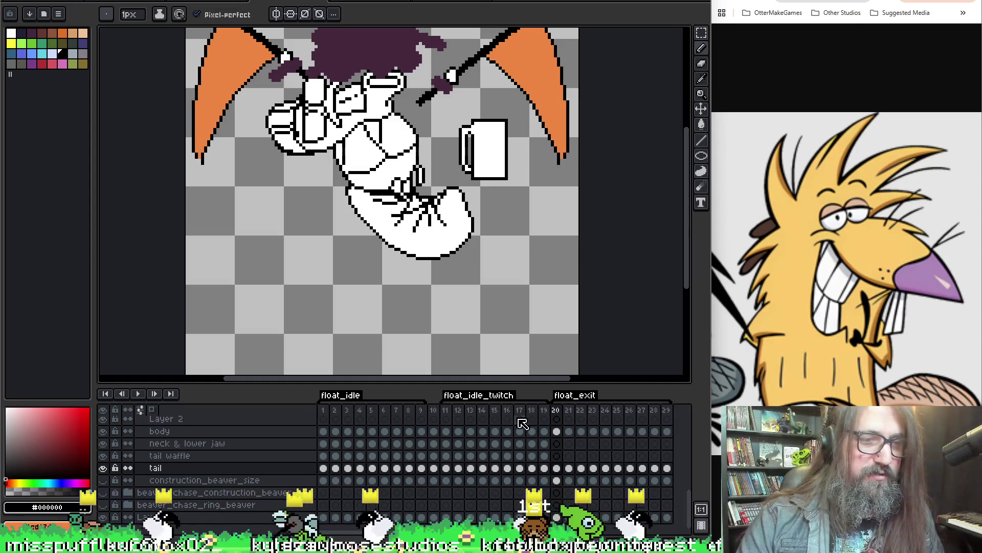
left_click(595, 468)
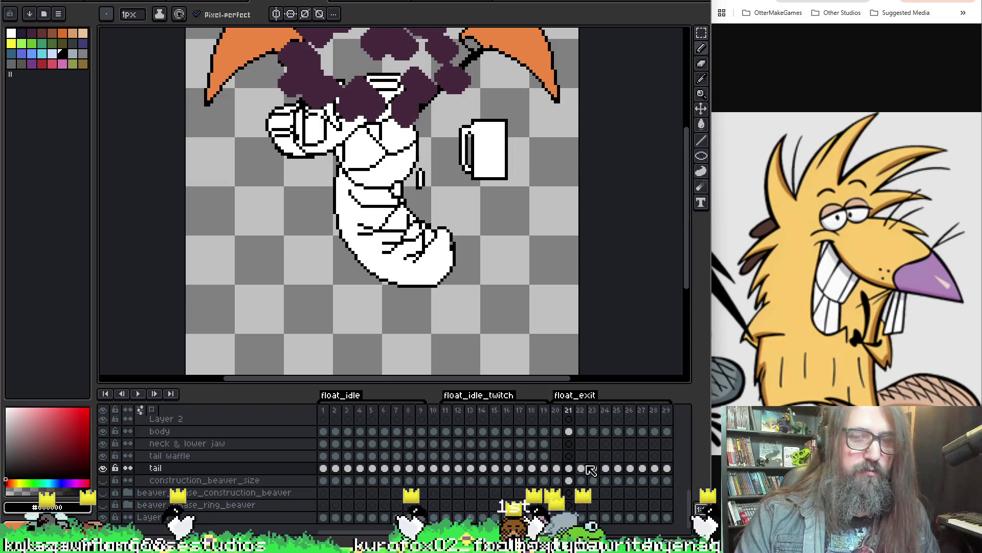
key("Right")
key("Right")
key("Right")
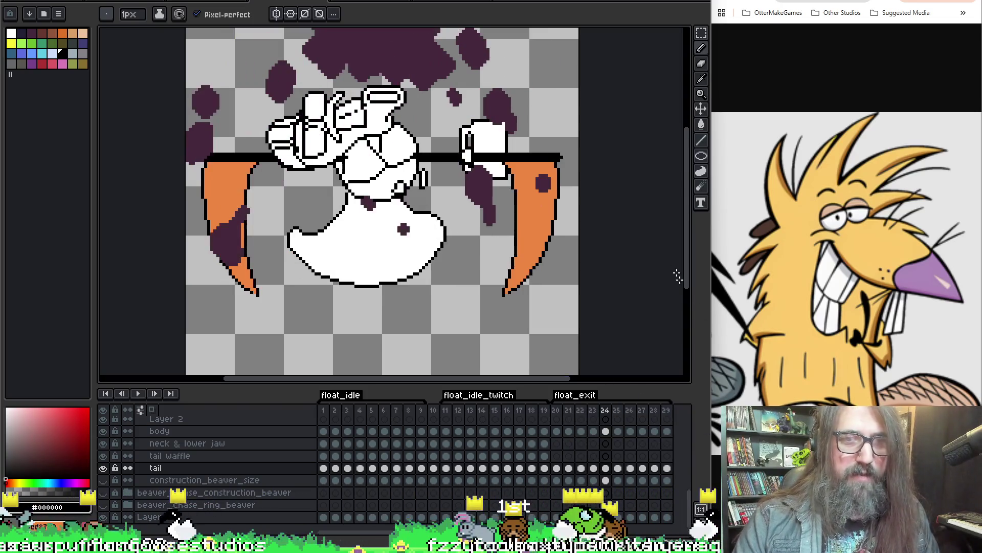
key("Left")
key("Left")
key("Left")
key("Left")
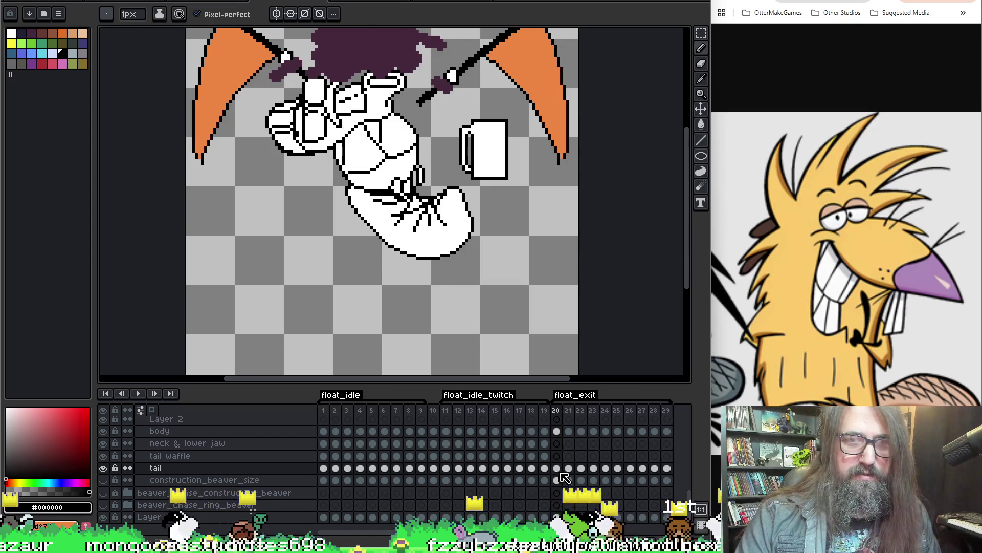
key("Right")
key("Right")
key("Right")
key("Right")
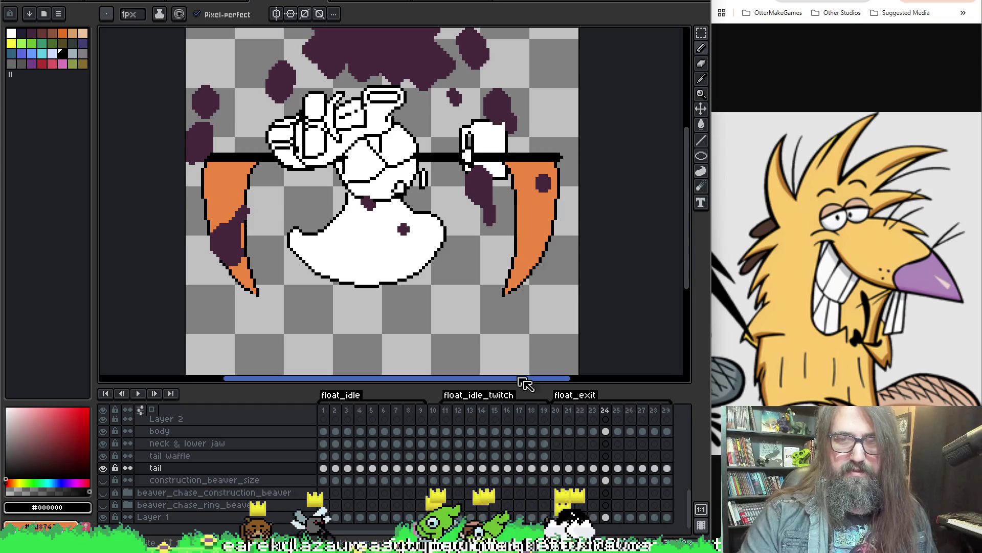
key("Left")
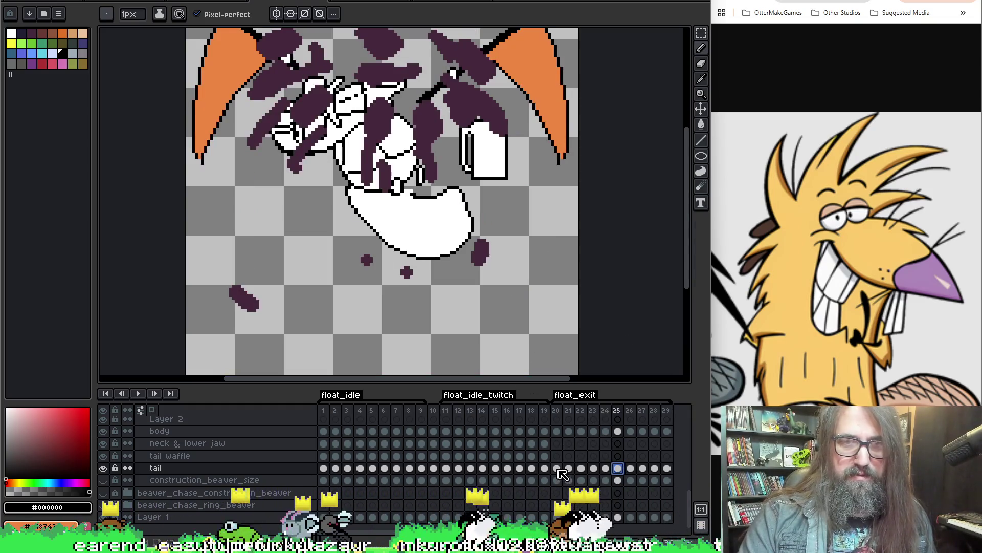
left_click(556, 467)
- Compare the tail and tail waffle cels at frames 23–26 against frame 20
left_click(618, 467)
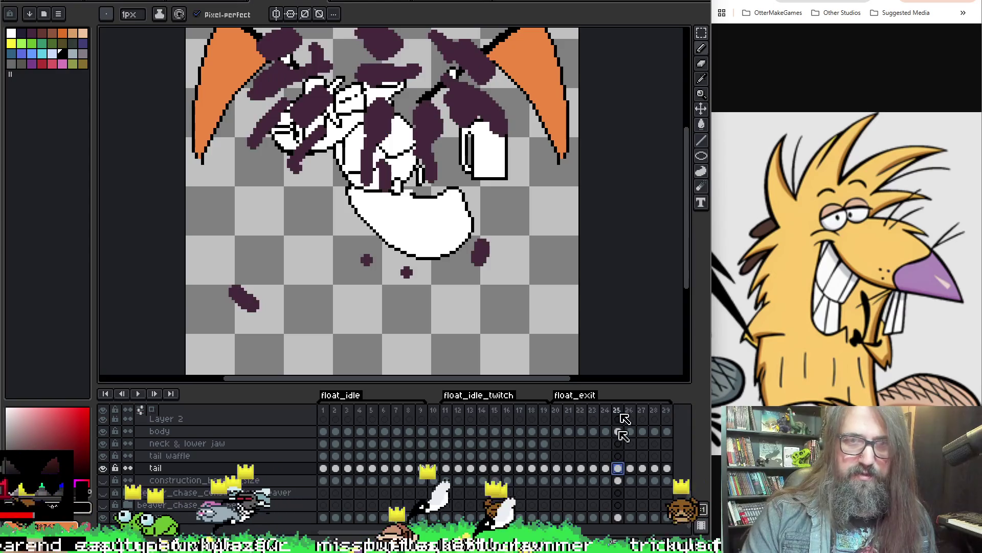
key("Left")
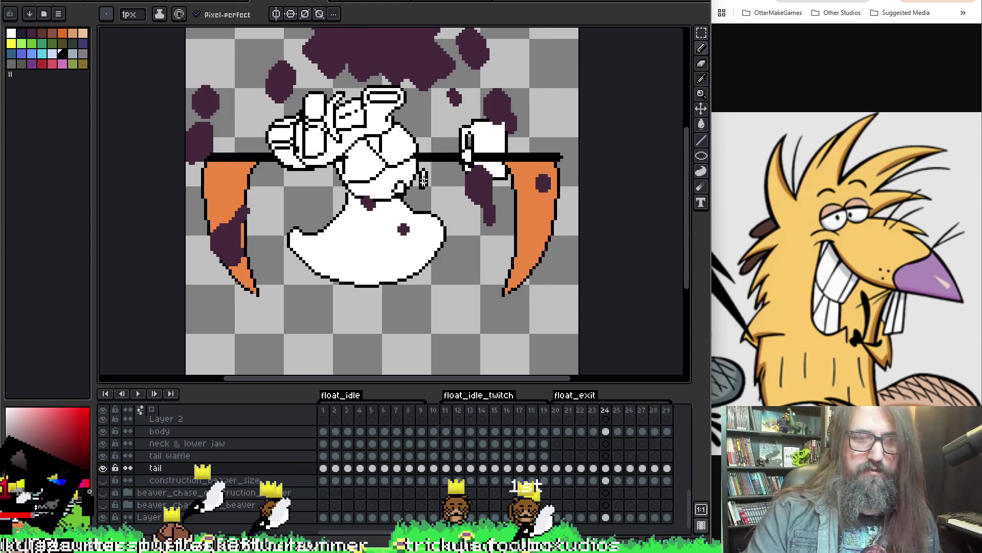
left_click(607, 456)
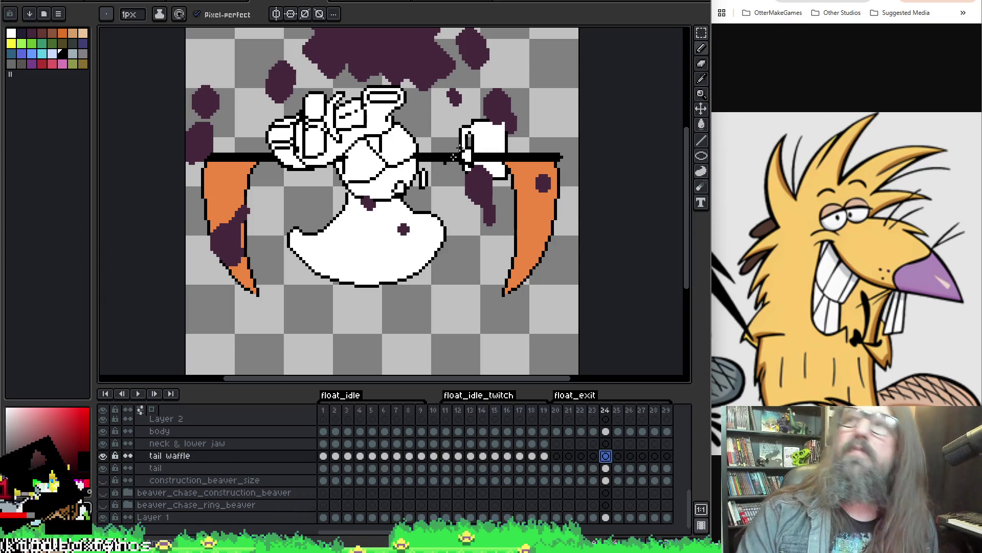
left_click(605, 468)
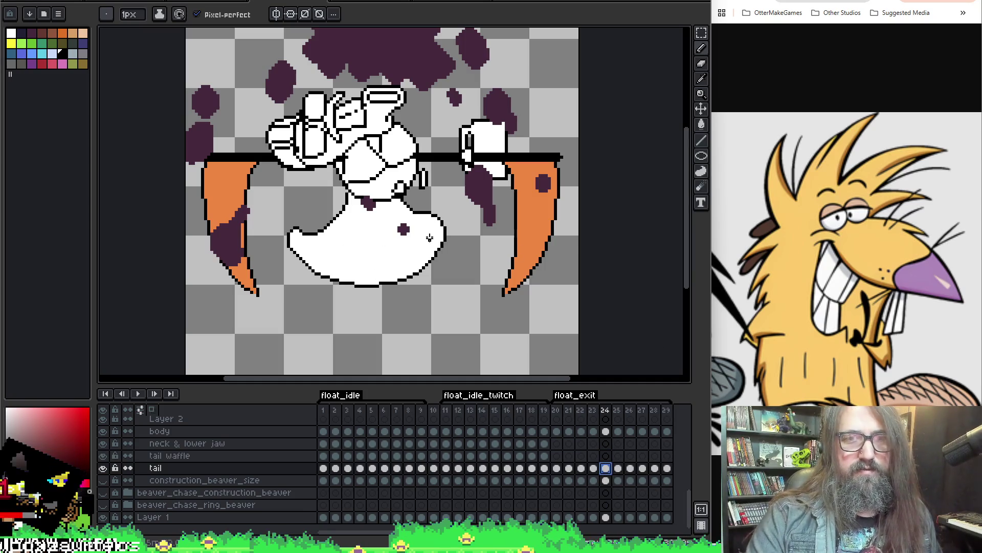
key("comma")
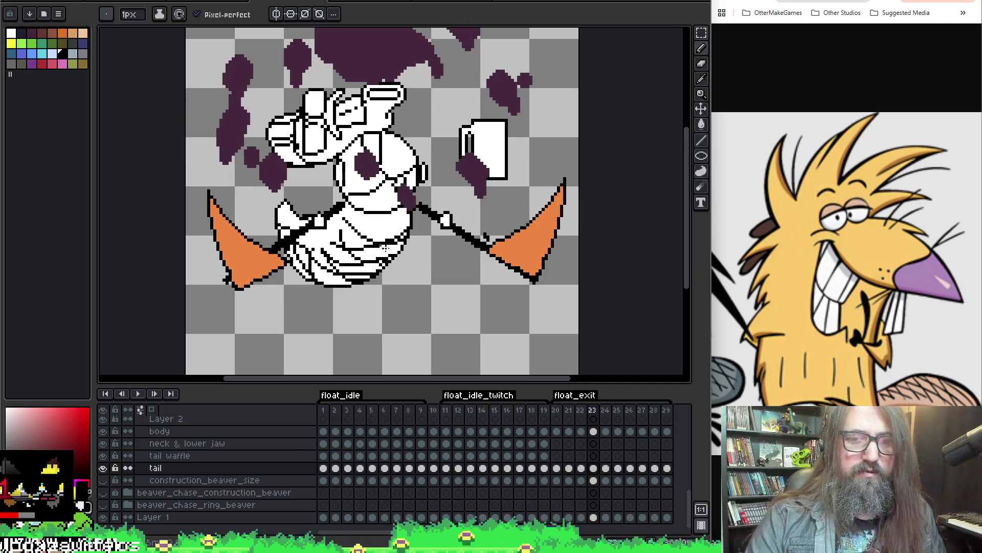
key("period")
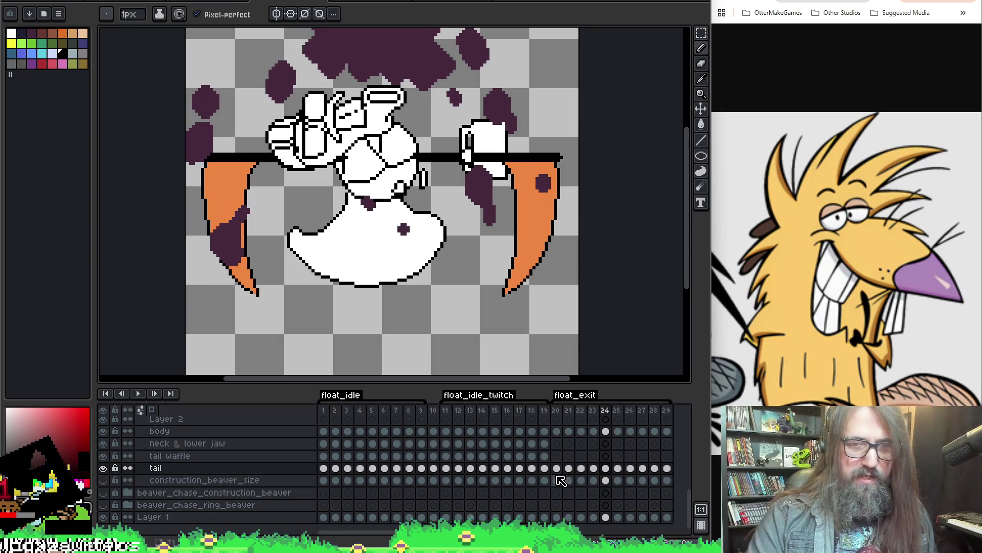
left_click(556, 470)
left_click(628, 469)
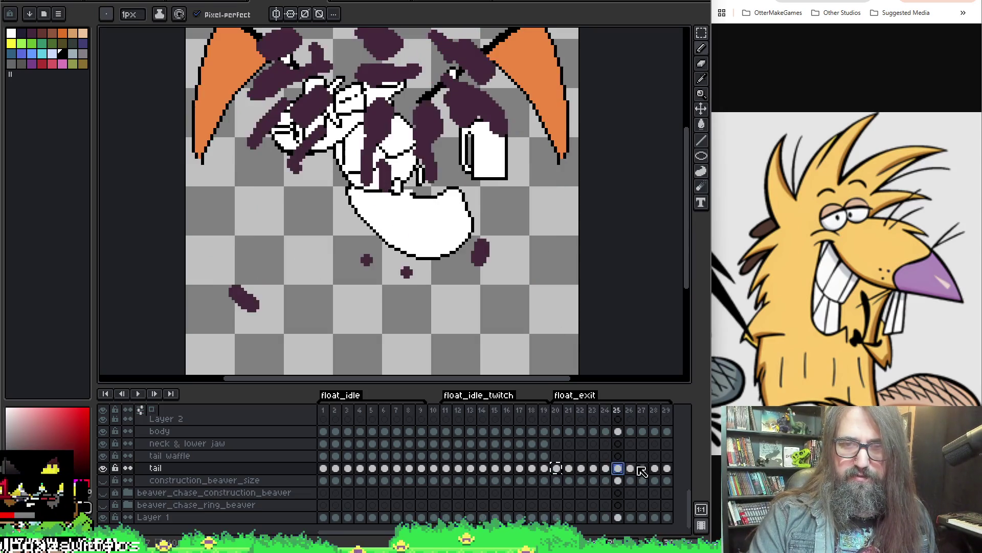
left_click(557, 469)
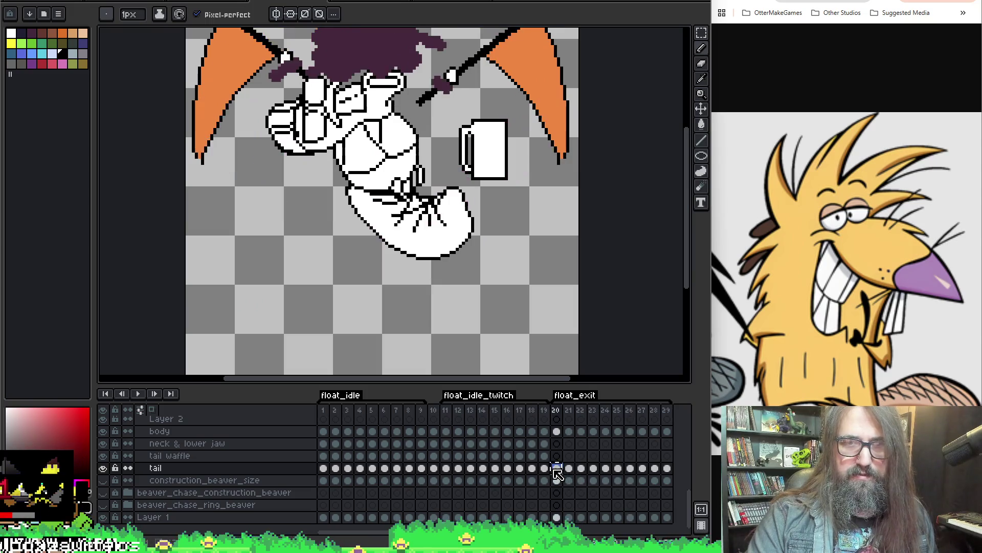
left_click(618, 470)
left_click(557, 469)
left_click(618, 470)
- Flip through the tail cels of frames 21–29 to compare the tumbling poses
left_click(570, 469)
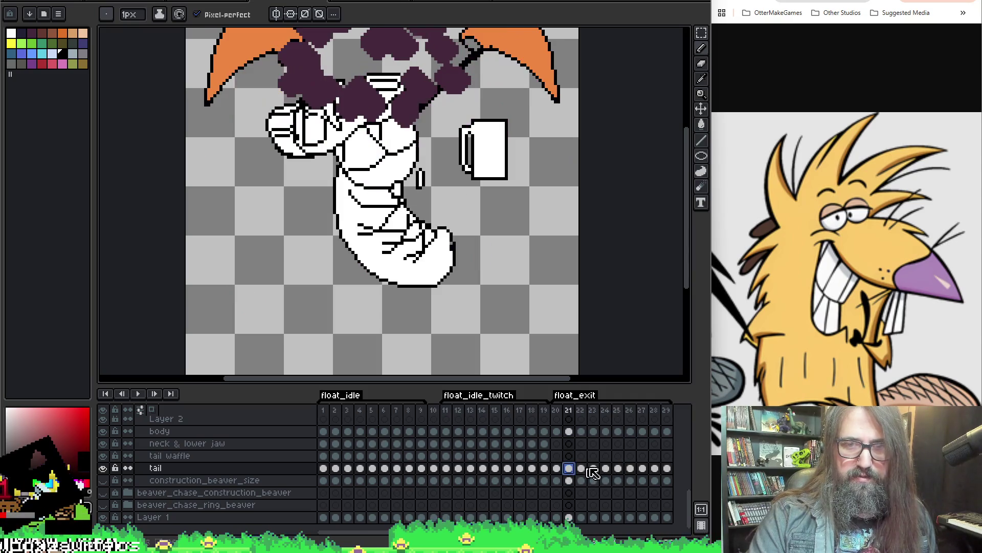
left_click(630, 469)
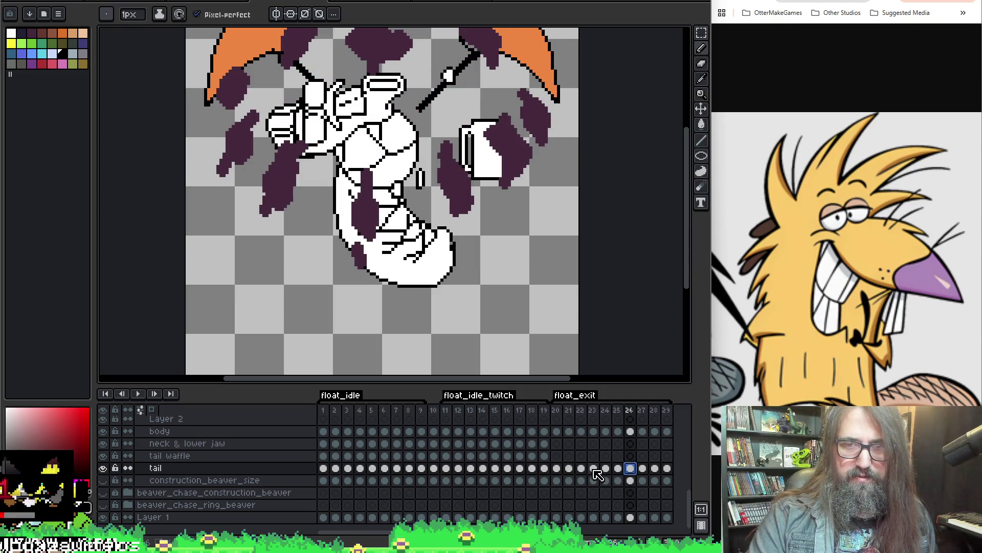
left_click(594, 469)
left_click(642, 470)
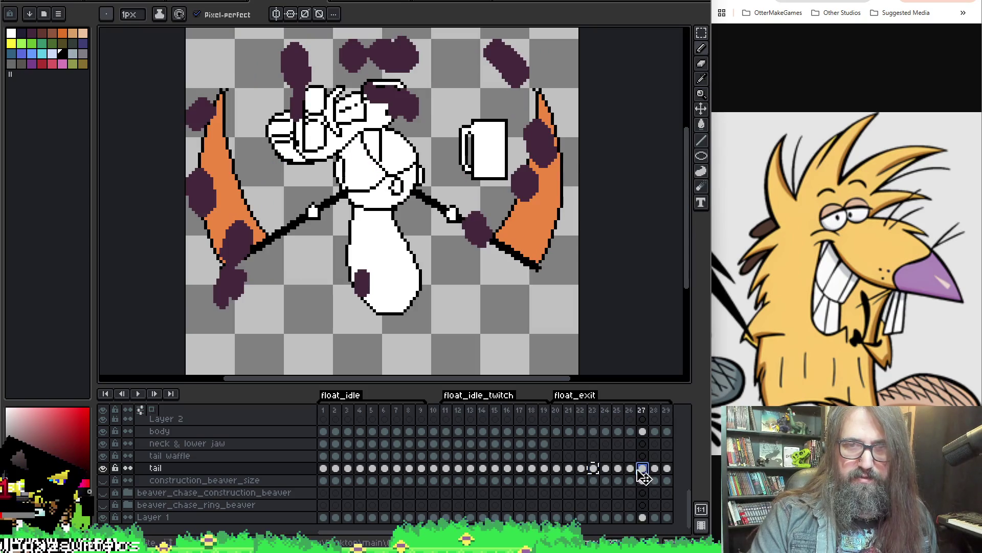
left_click(631, 468)
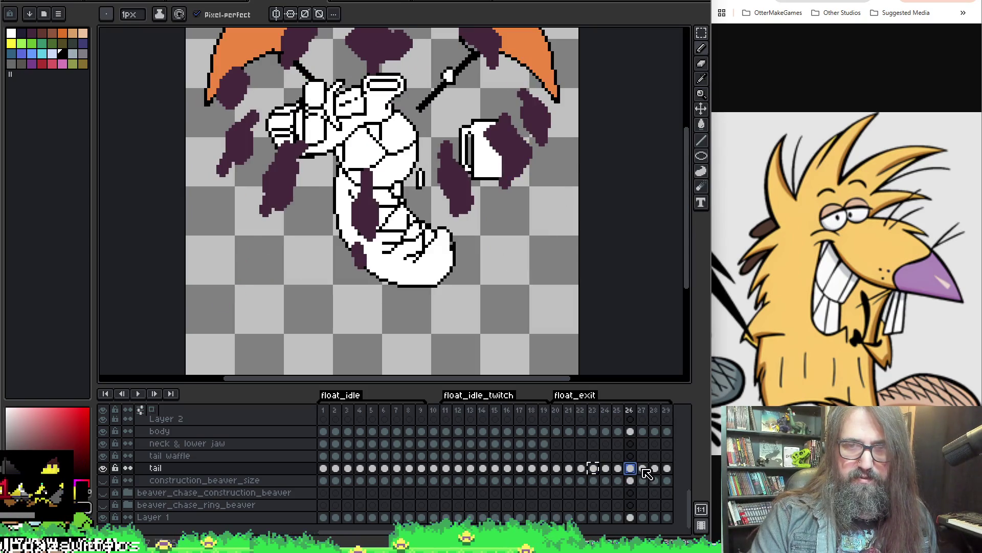
left_click(644, 470)
left_click(592, 468)
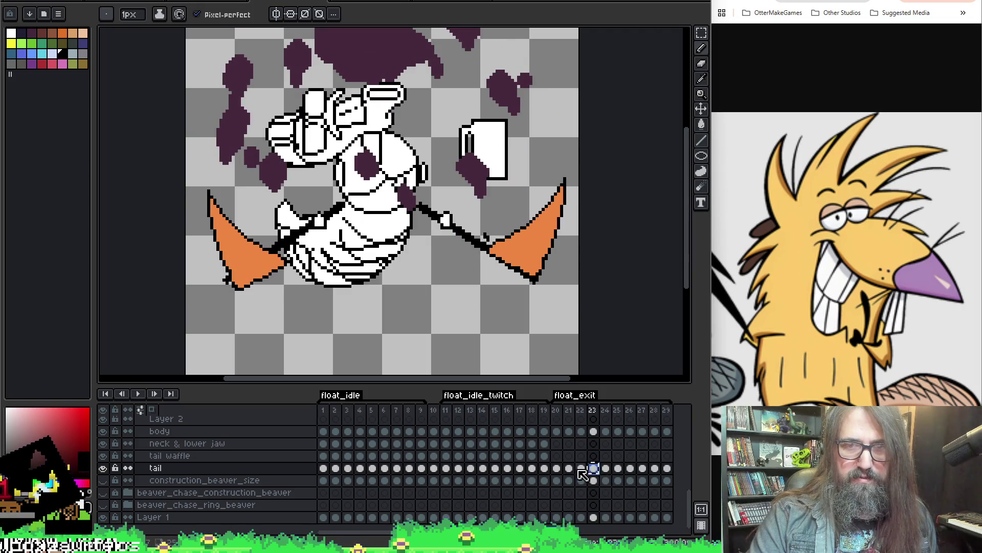
left_click(582, 469)
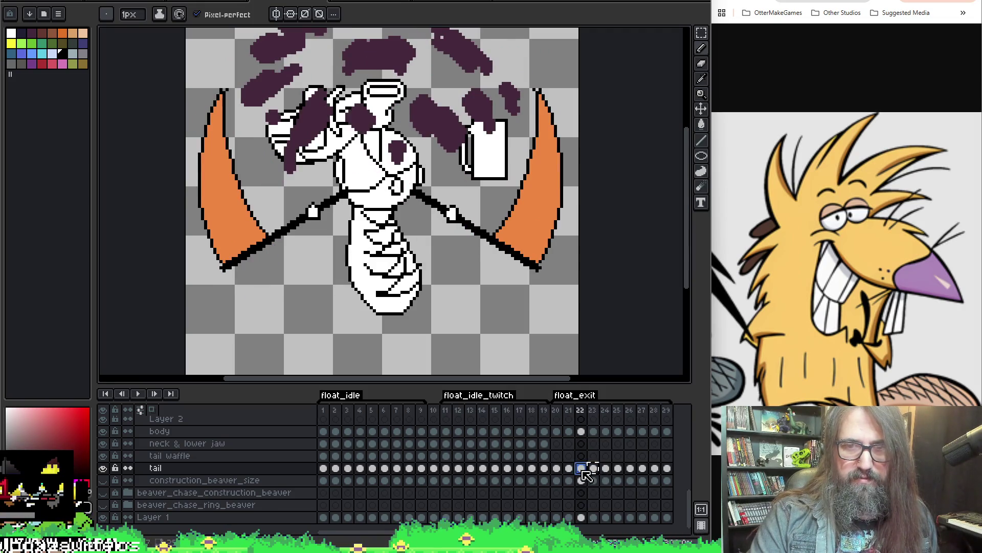
left_click(630, 469)
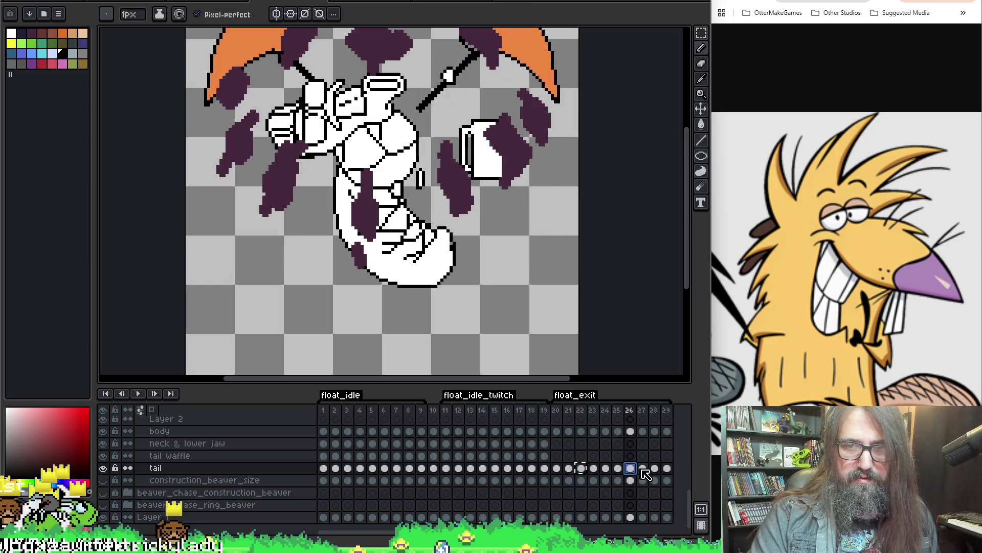
key("Left")
key("Left")
left_click(592, 469)
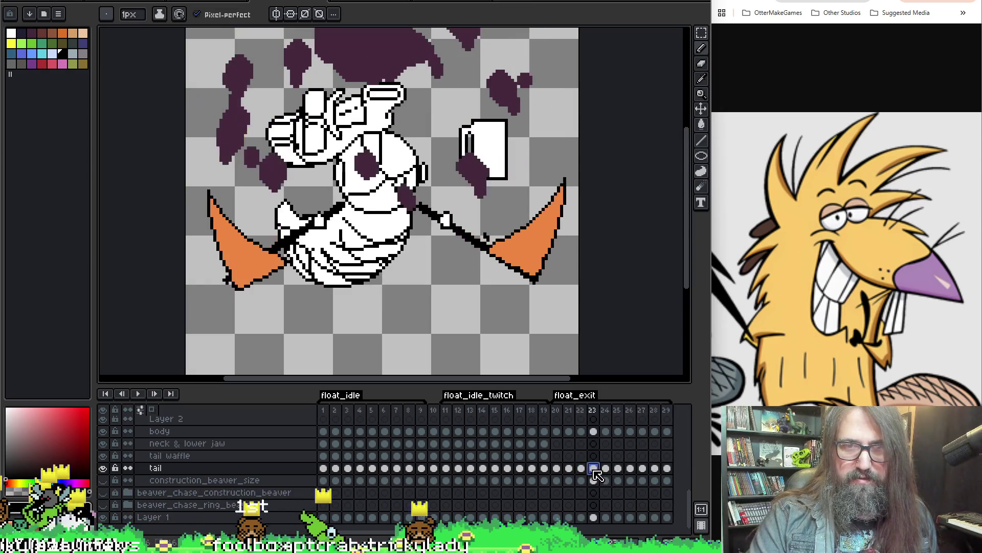
left_click(655, 469)
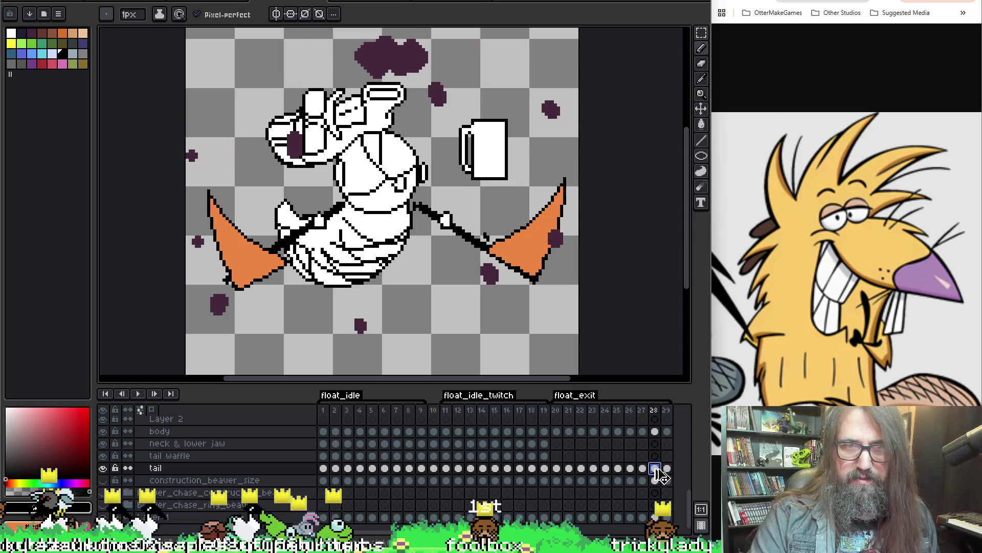
left_click(618, 469)
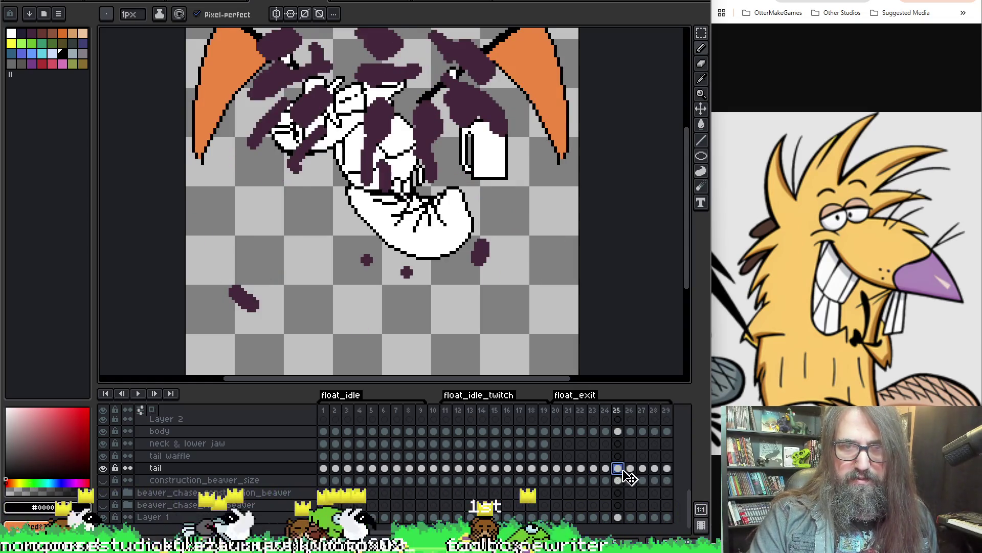
left_click(666, 469)
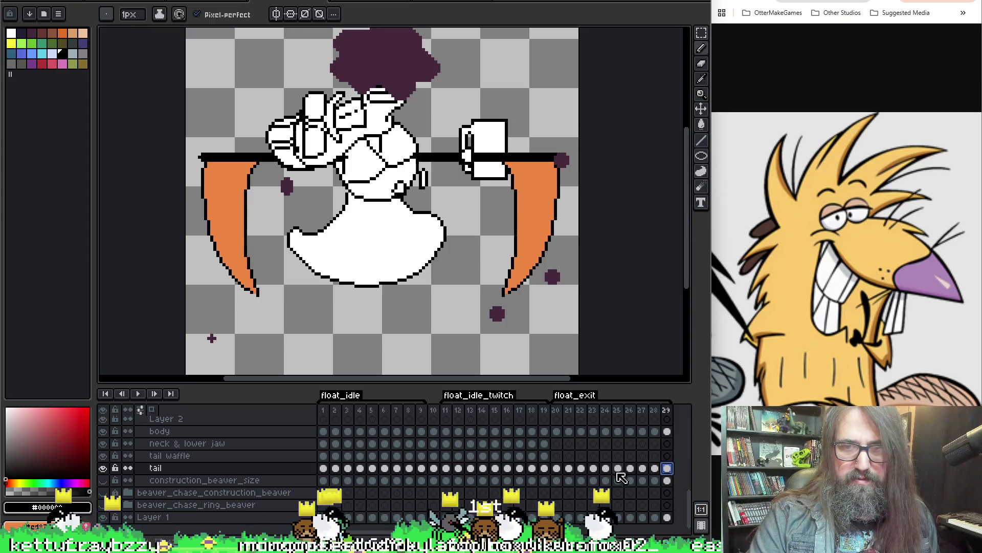
left_click(618, 469)
left_click(593, 469)
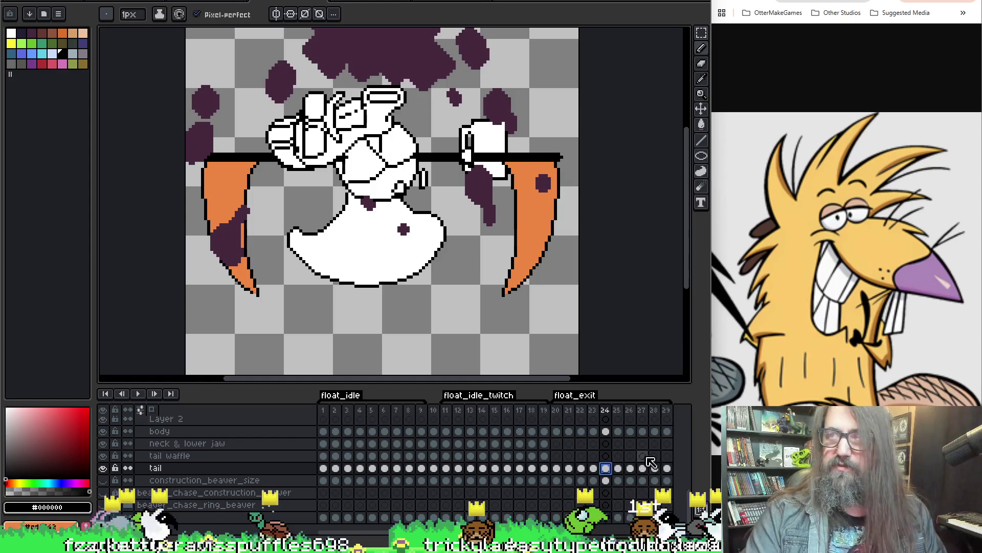
- Play the animation briefly, then flip between frames 23 and 24 with the arrow keys
key("Return")
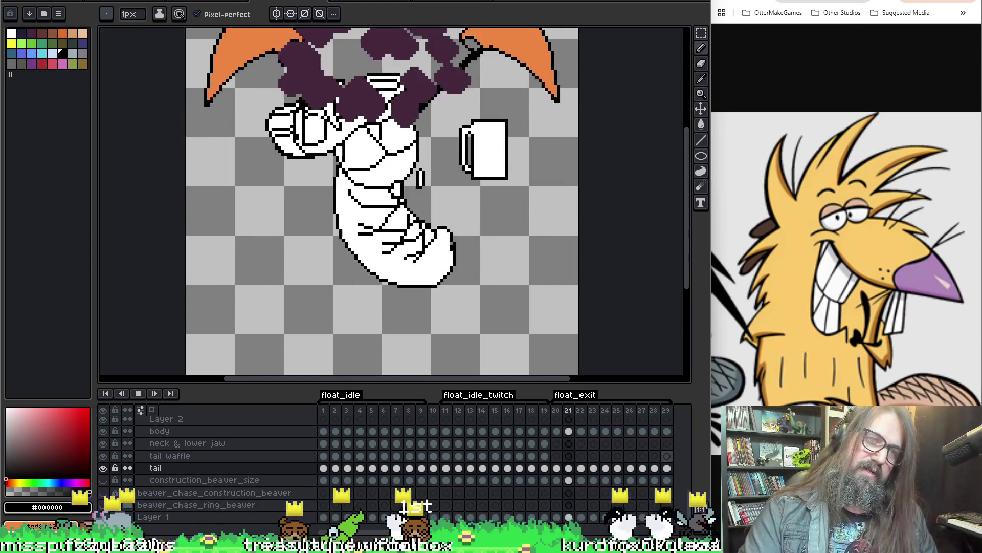
key("Return")
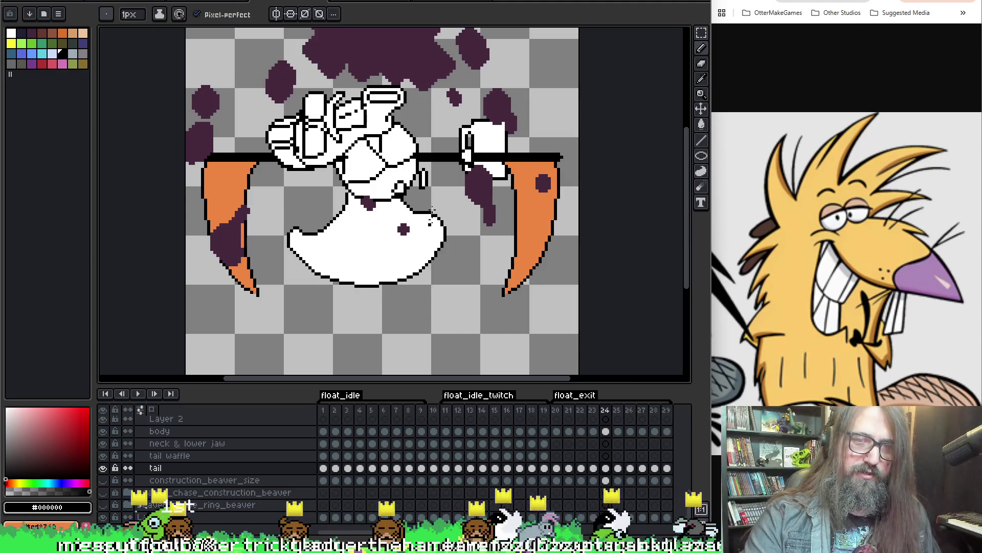
key("Left")
key("Right")
key("Left")
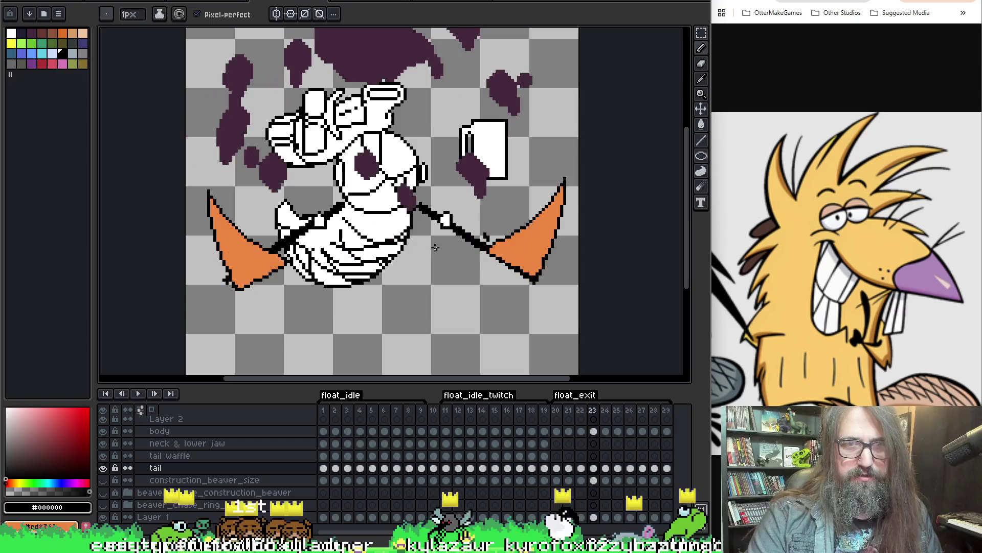
key("Left")
key("Right")
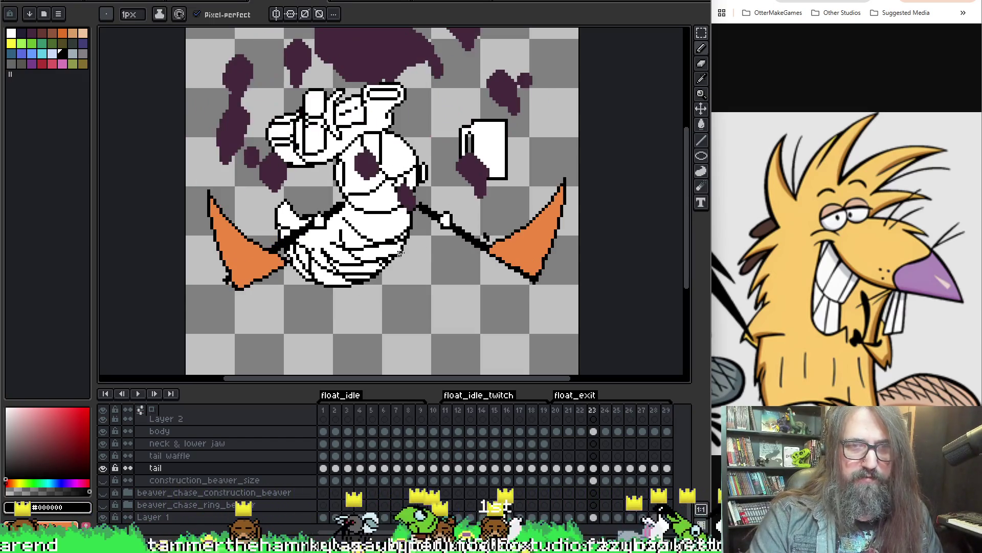
key("Right")
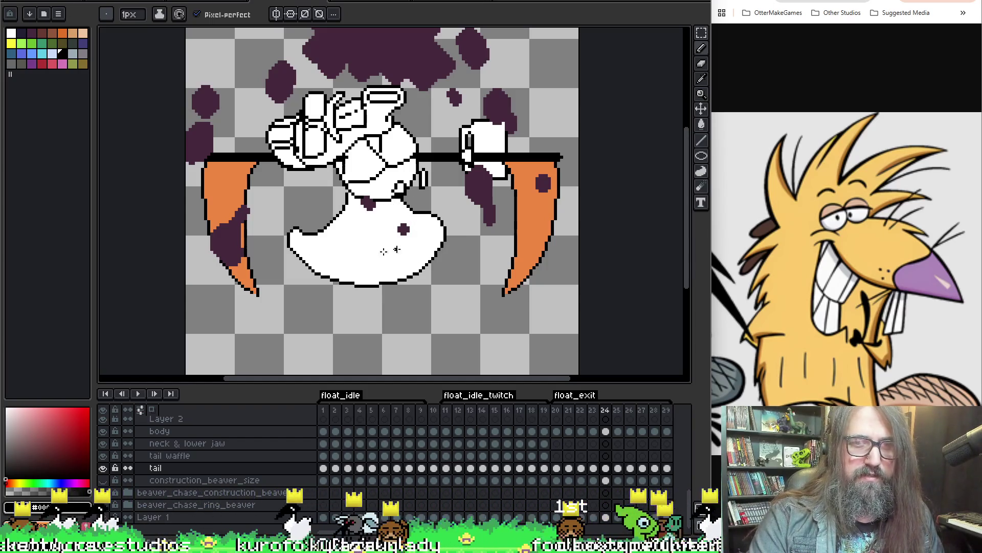
- Draw a dark inner line on frame 24's tail, undo it, and resample white then black
mouse_move(316, 240)
left_mouse_down()
mouse_move(311, 266)
mouse_move(433, 267)
mouse_move(371, 261)
left_mouse_up()
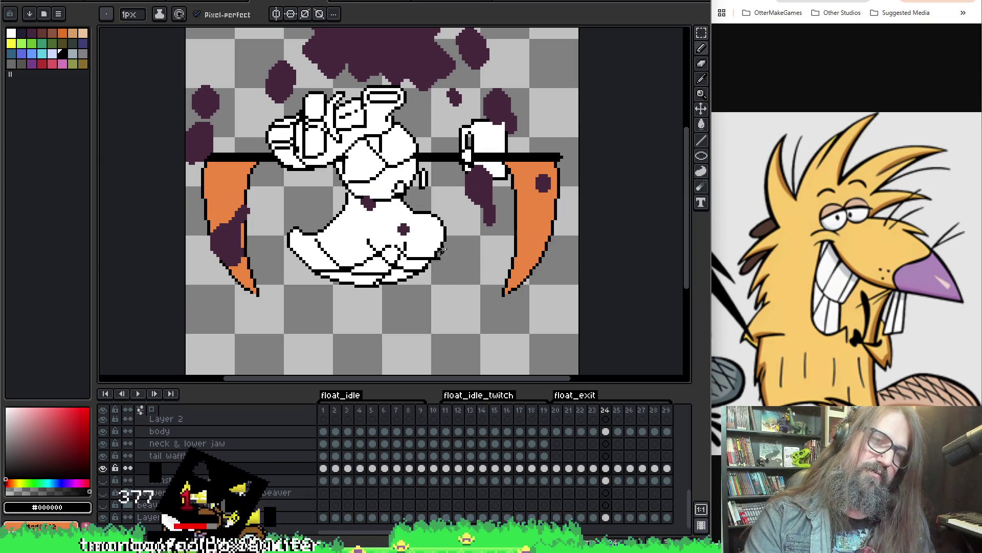
key("ctrl+z")
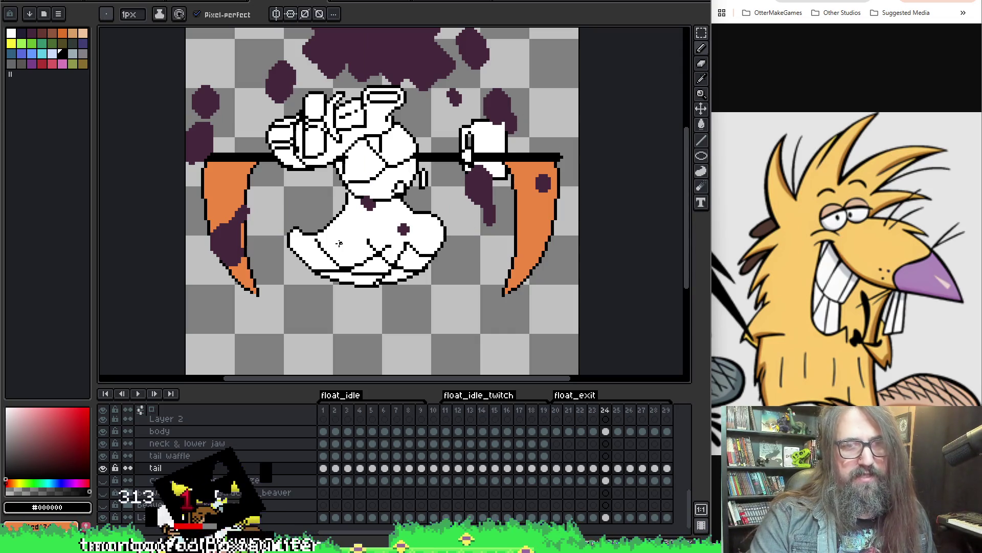
key("ctrl+z")
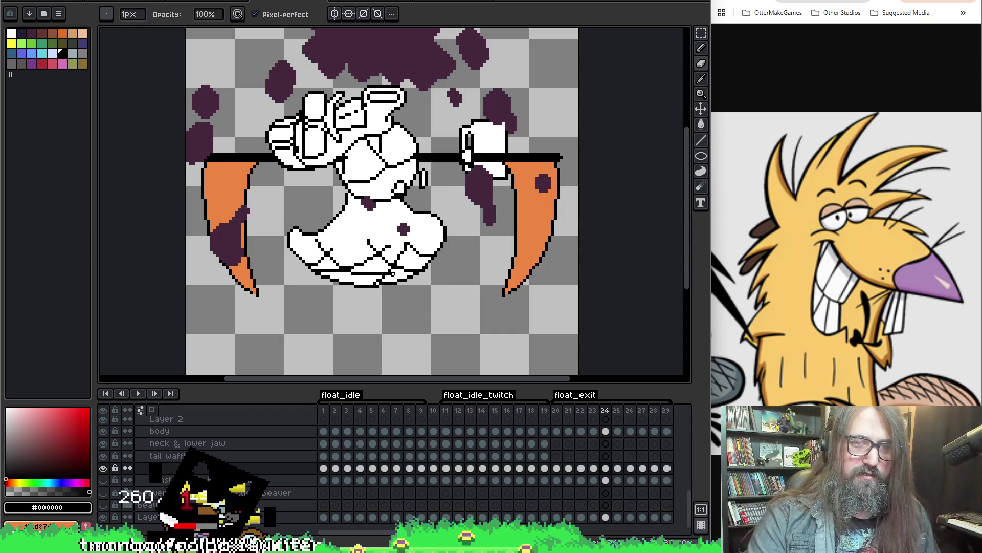
left_click(386, 273, "alt")
key("alt")
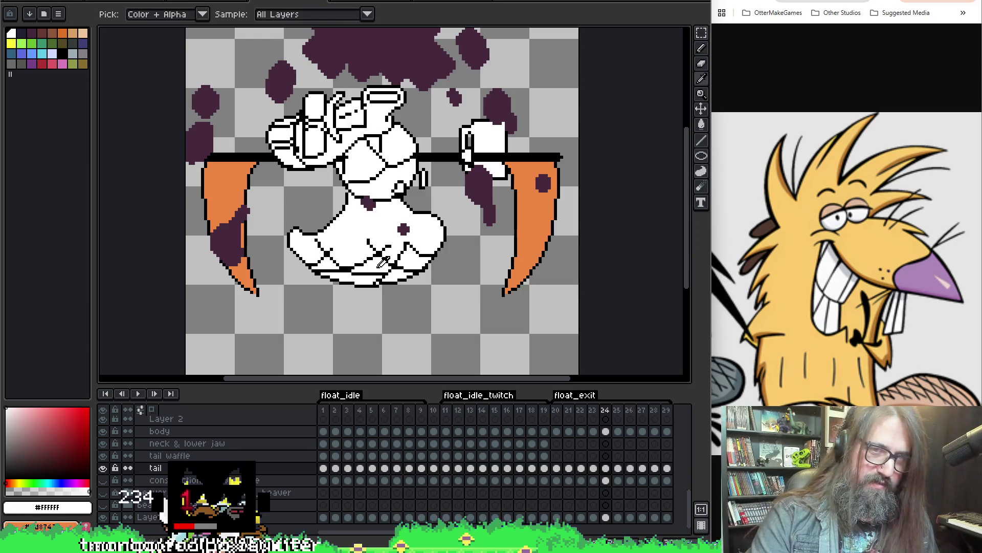
left_click(393, 261, "alt")
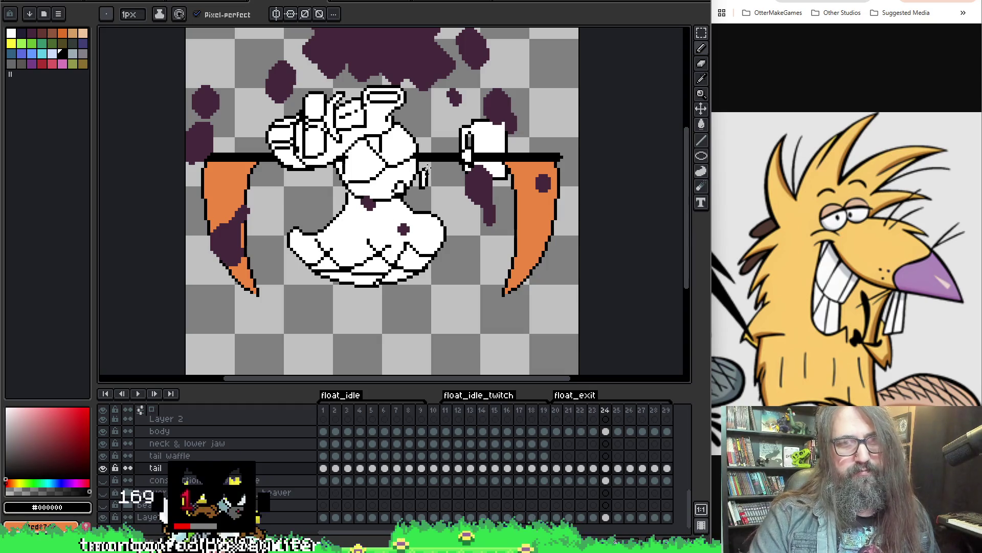
key("alt")
left_click(383, 247, "alt")
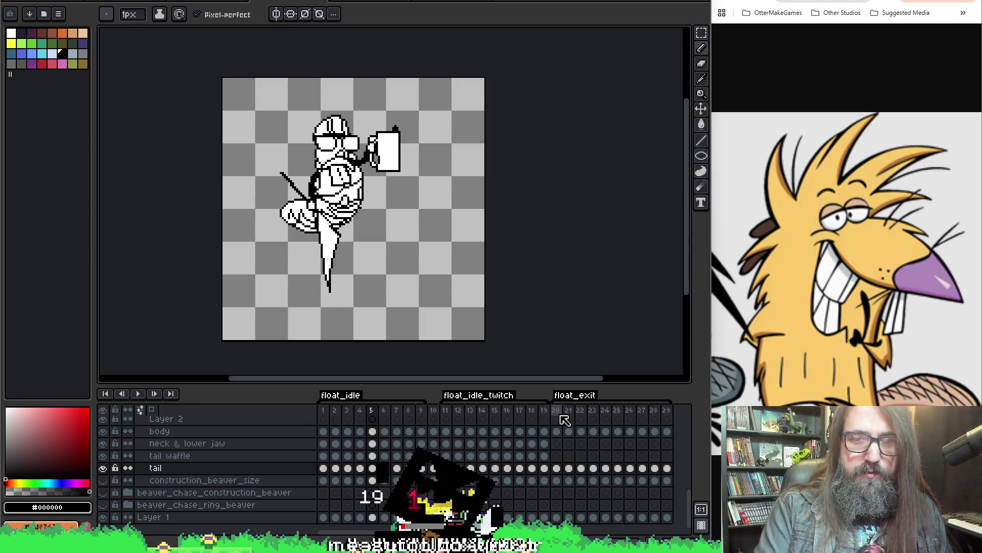
- Play the animation, select frames 1–19 in the timeline and bring up Export File
key("Return")
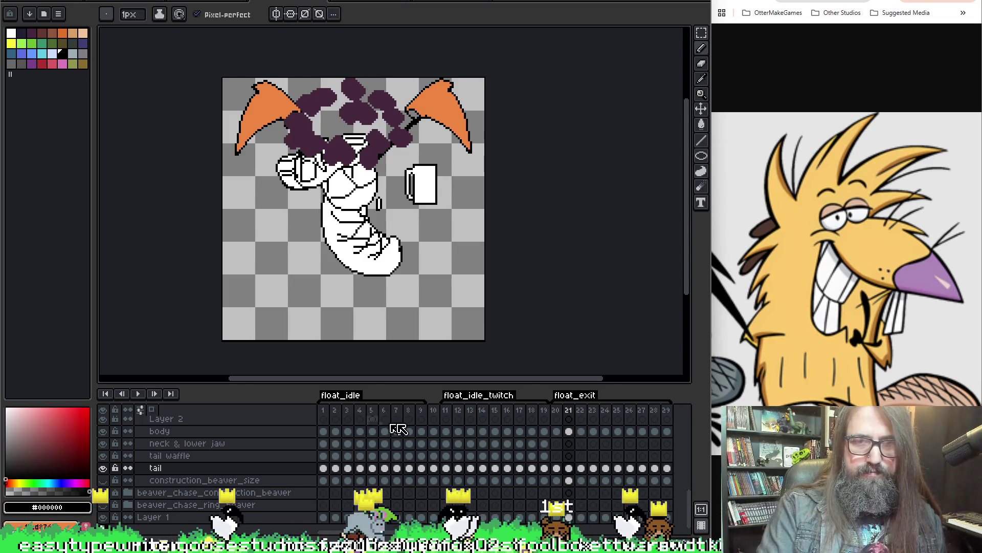
left_click_drag(550, 413, 330, 410)
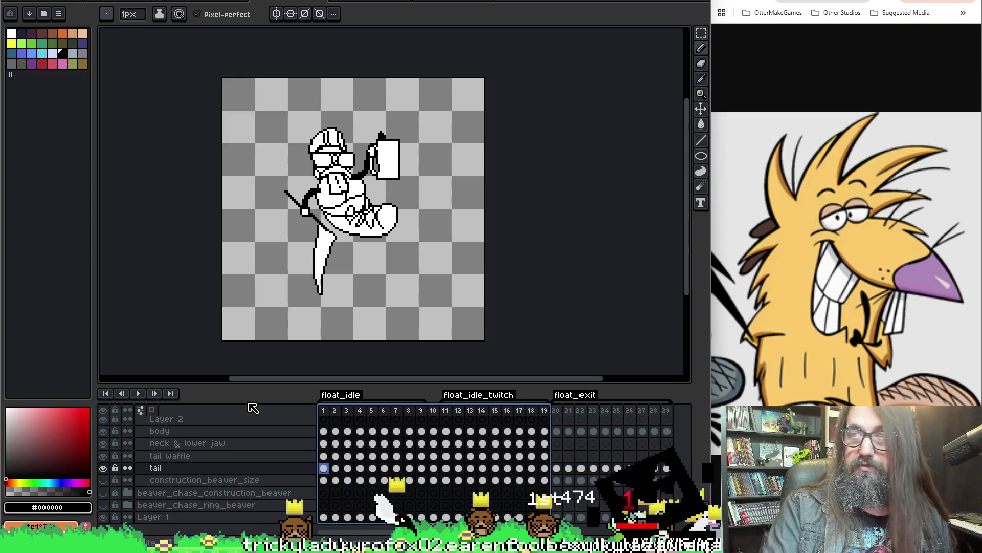
key("ctrl+shift+e")
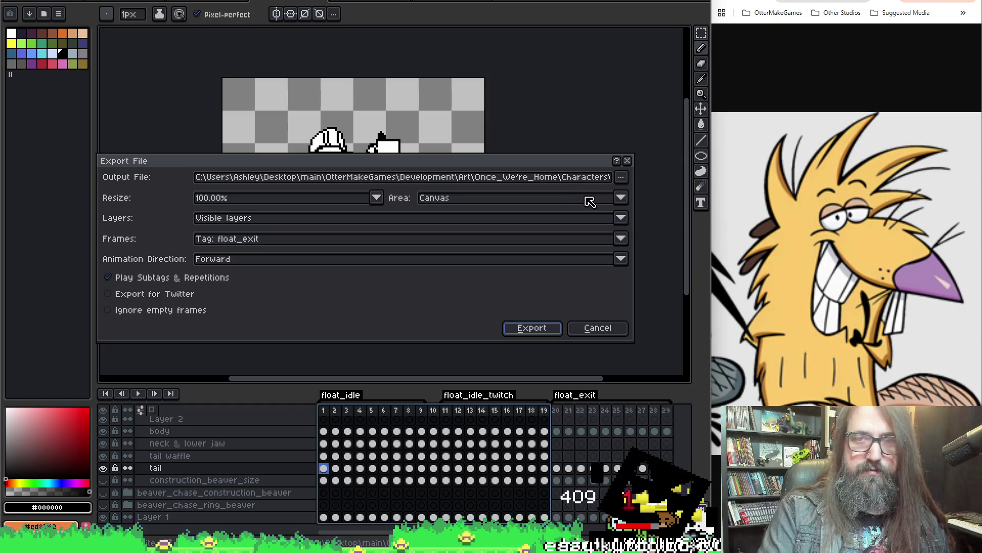
- Browse for the export's save location via the Output File '...' menu
left_click(622, 178)
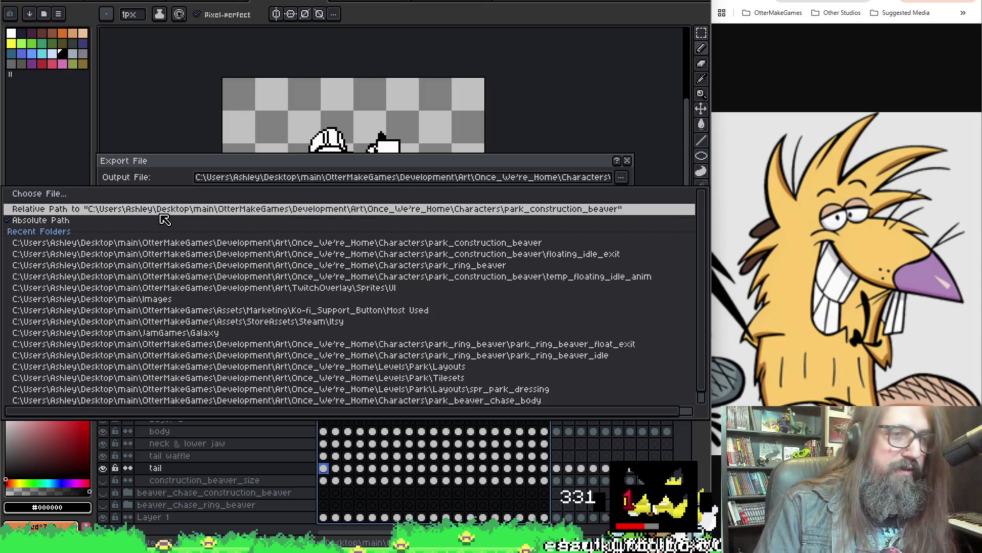
left_click(125, 198)
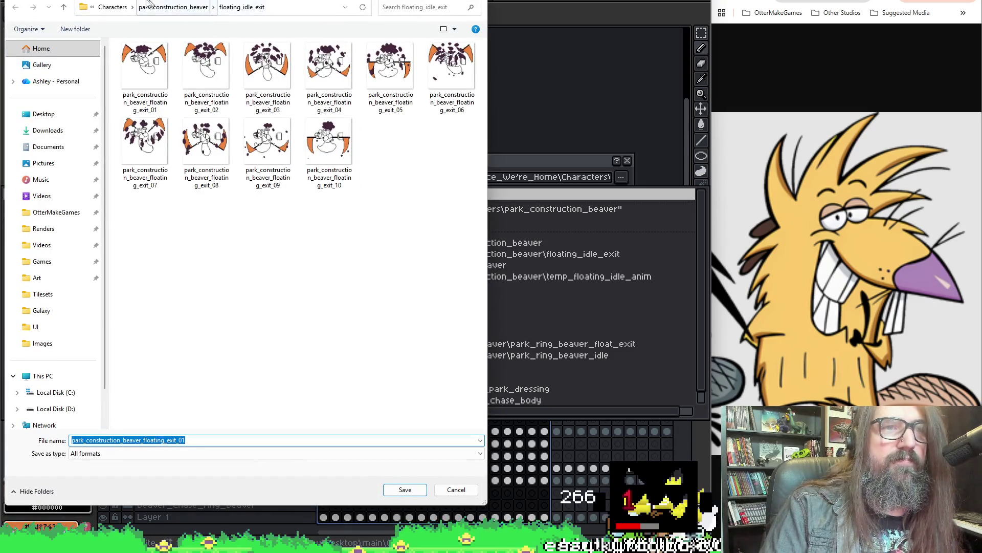
- Create a floating_idle folder inside park_construction_beaver and enter it
left_click(192, 12)
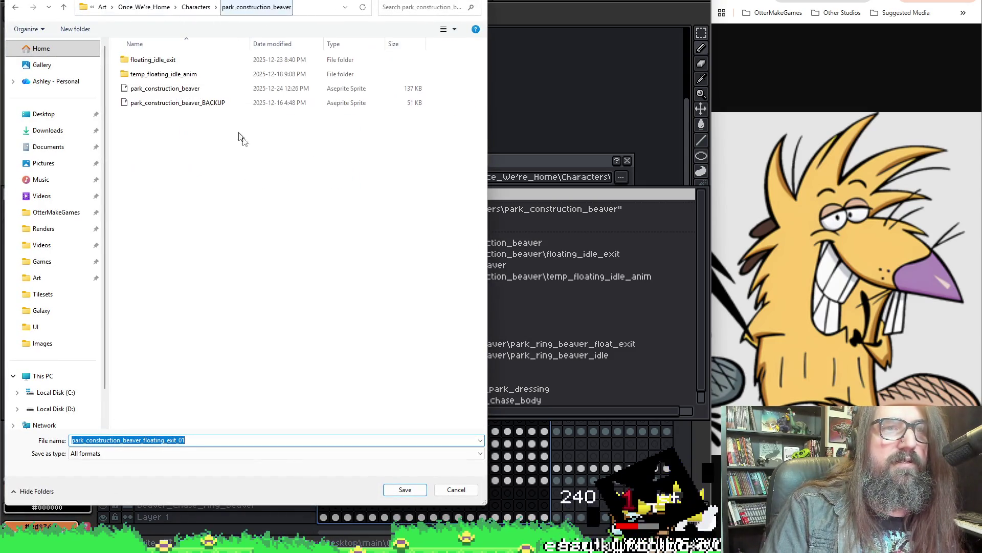
left_click(211, 146)
right_click(211, 146)
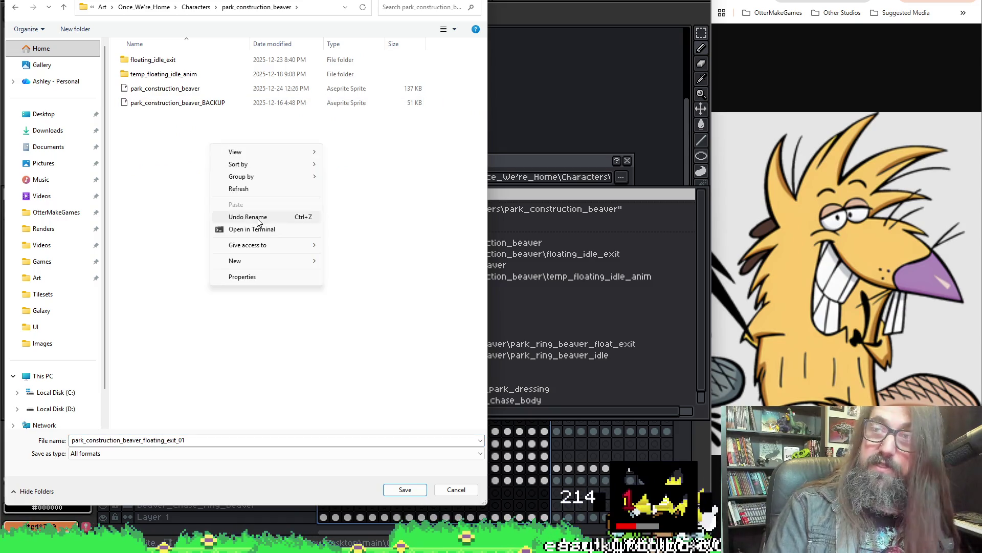
mouse_move(235, 261)
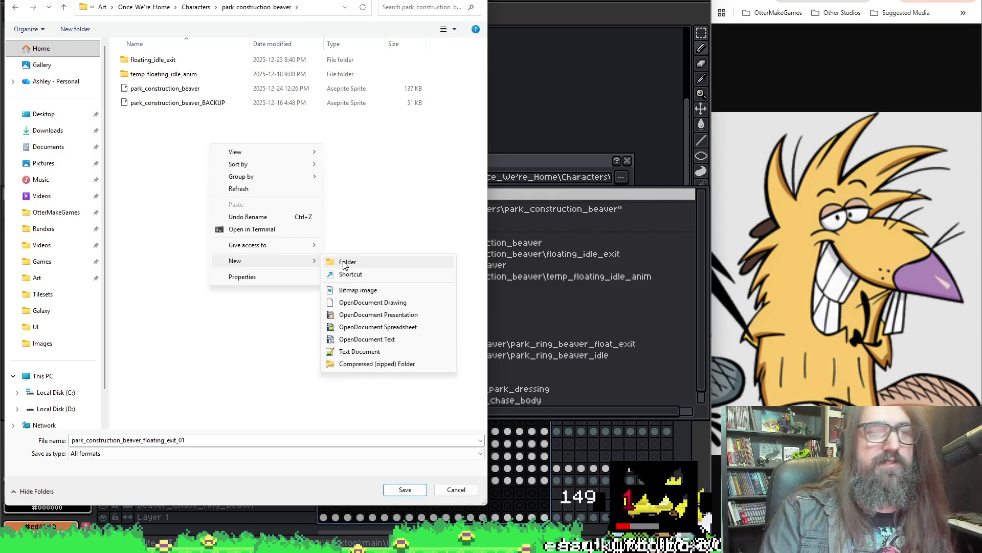
left_click(338, 262)
type("floating_idle")
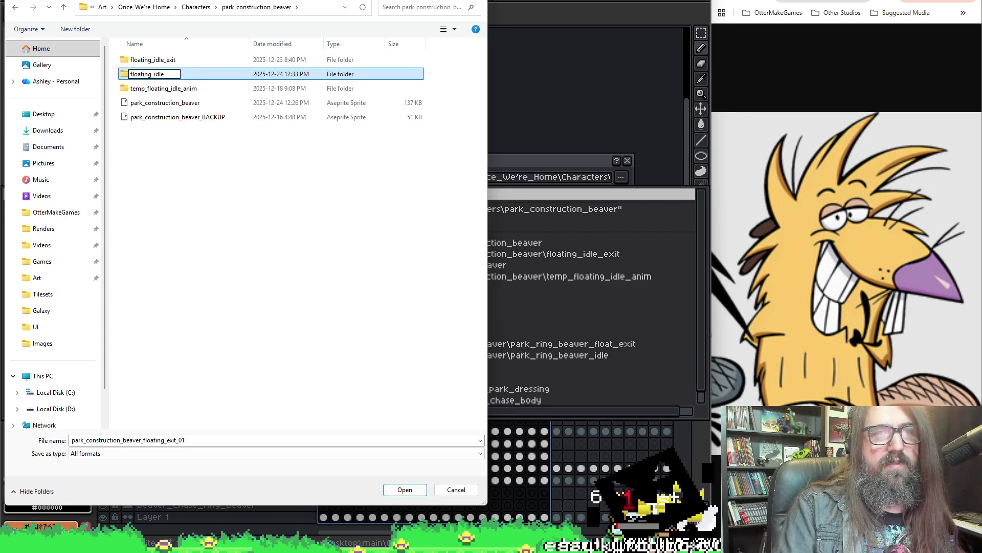
key("Return")
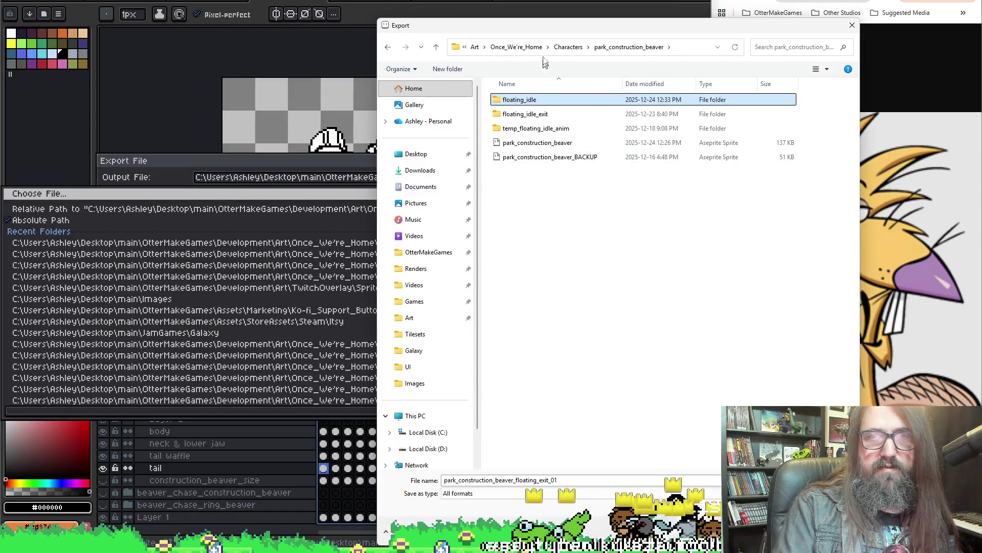
mouse_move(537, 25)
left_mouse_down()
mouse_move(604, 314)
mouse_move(574, 343)
mouse_move(300, 3)
left_mouse_up()
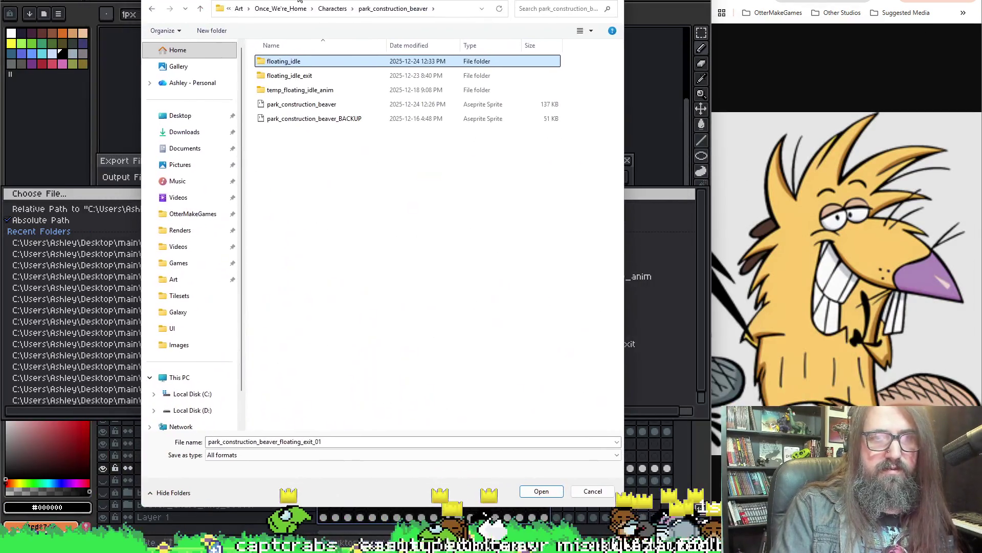
double_click(284, 61)
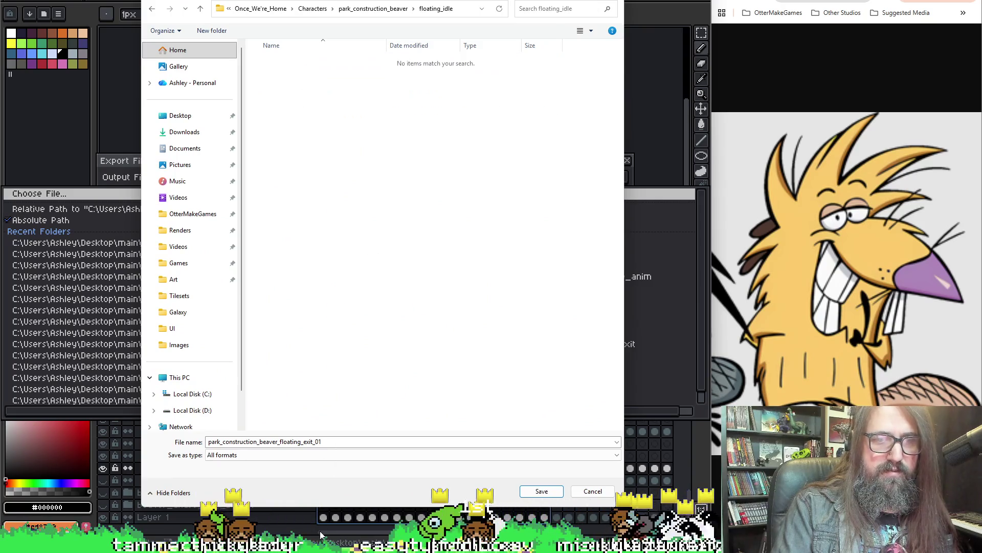
- Rename the export to park_construction_beaver_floating_idle_01 and save the location
left_click(317, 442)
double_click(312, 441)
left_click_drag(310, 443, 316, 443)
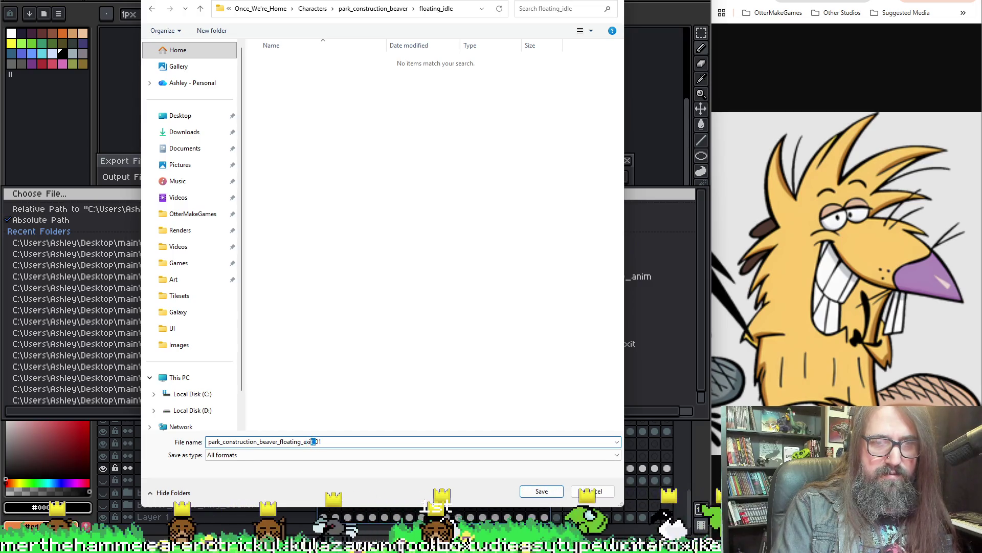
type("idle")
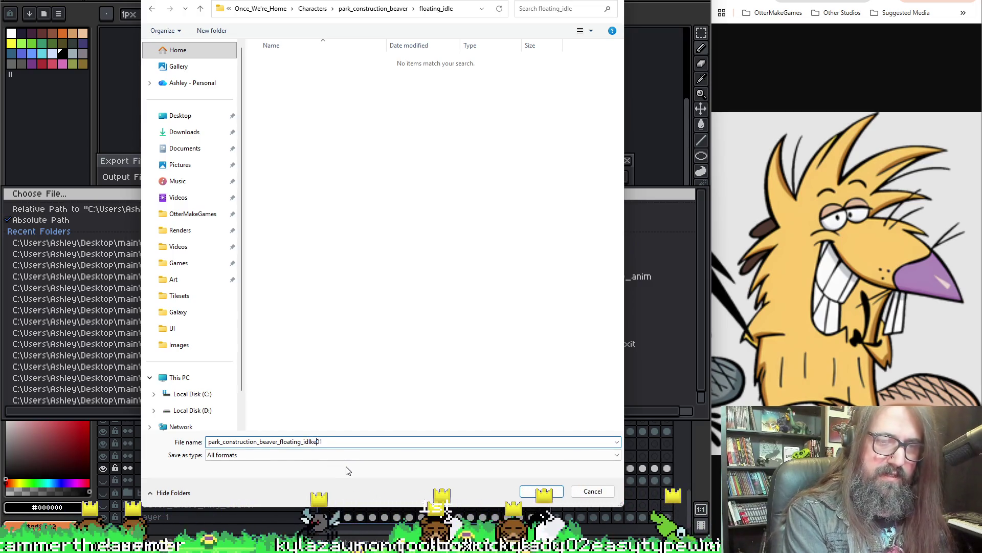
type("_")
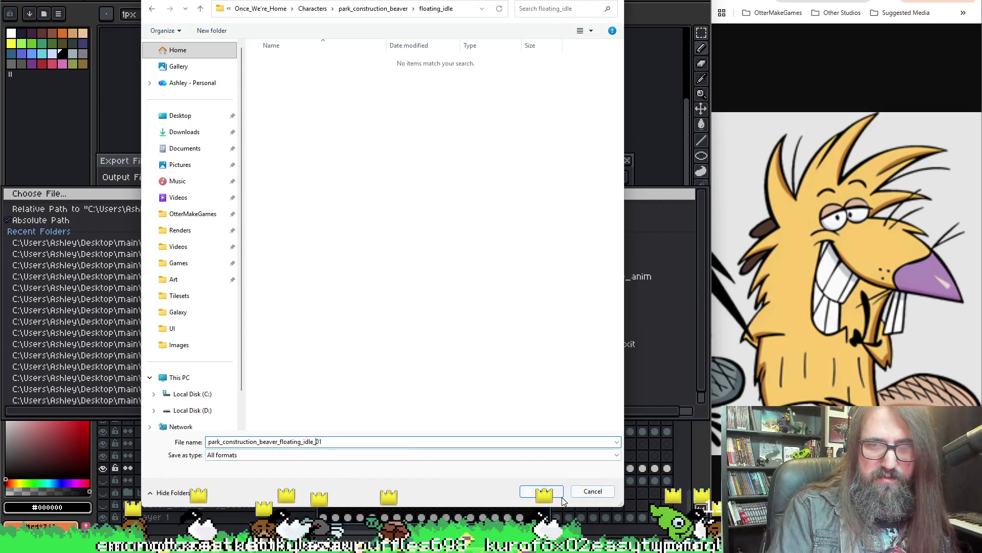
left_click(553, 493)
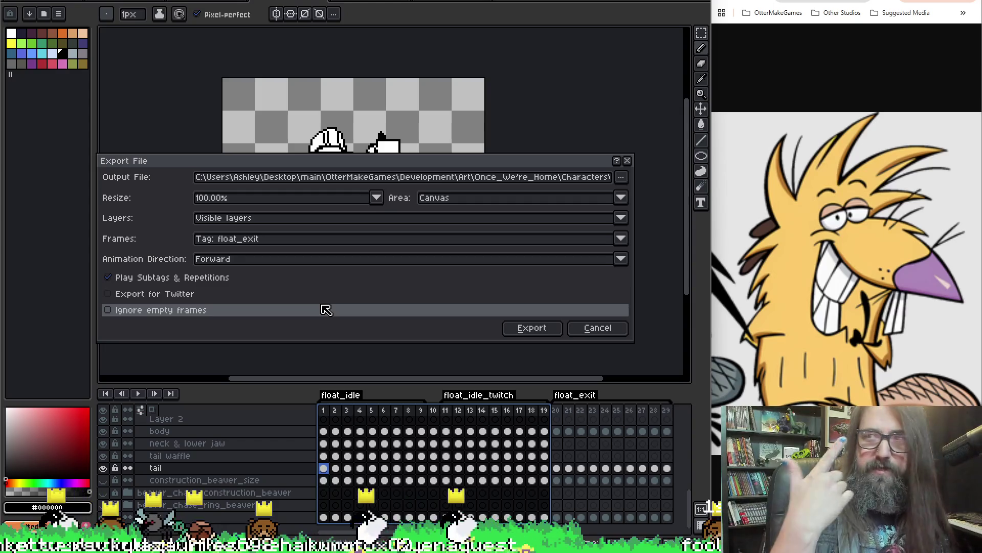
- Export the float_idle tagged frames as images into the floating_idle folder
left_click(326, 240)
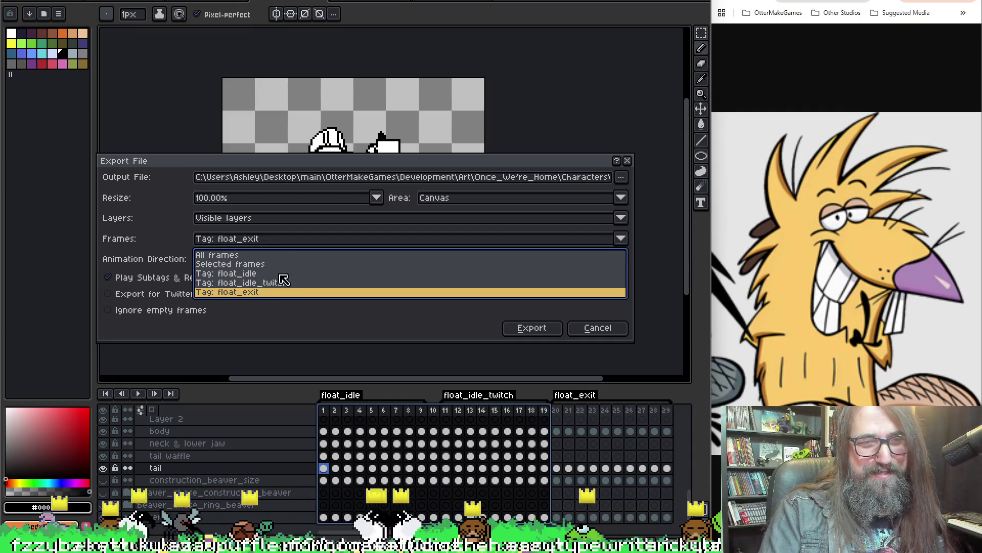
left_click(271, 277)
left_click(531, 329)
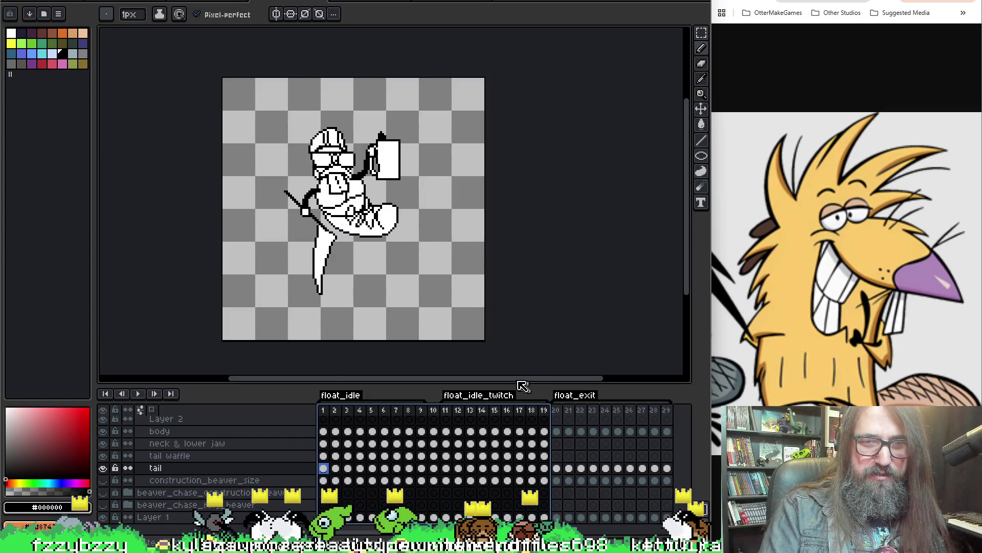
- Reopen Export As and browse for a new export destination
left_click(452, 413)
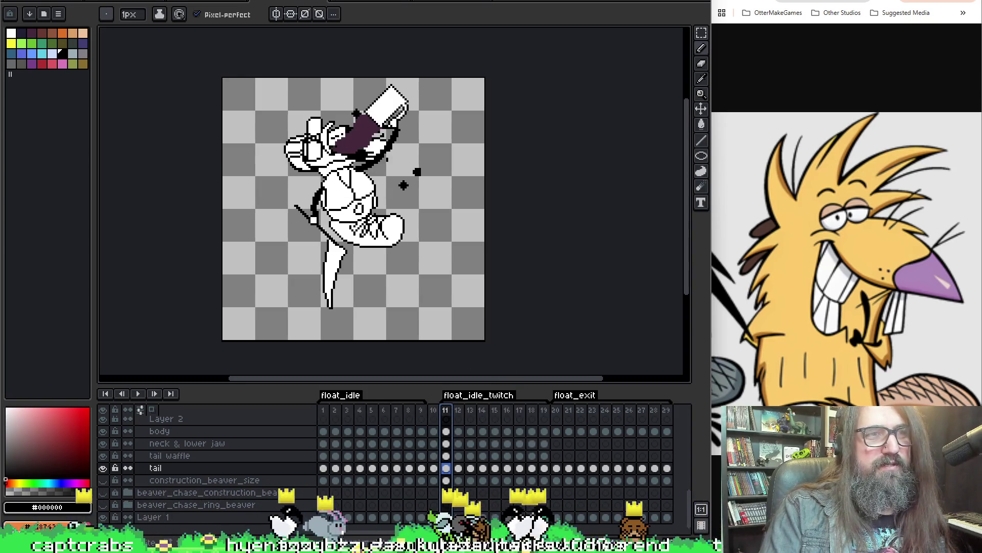
left_click(19, 2)
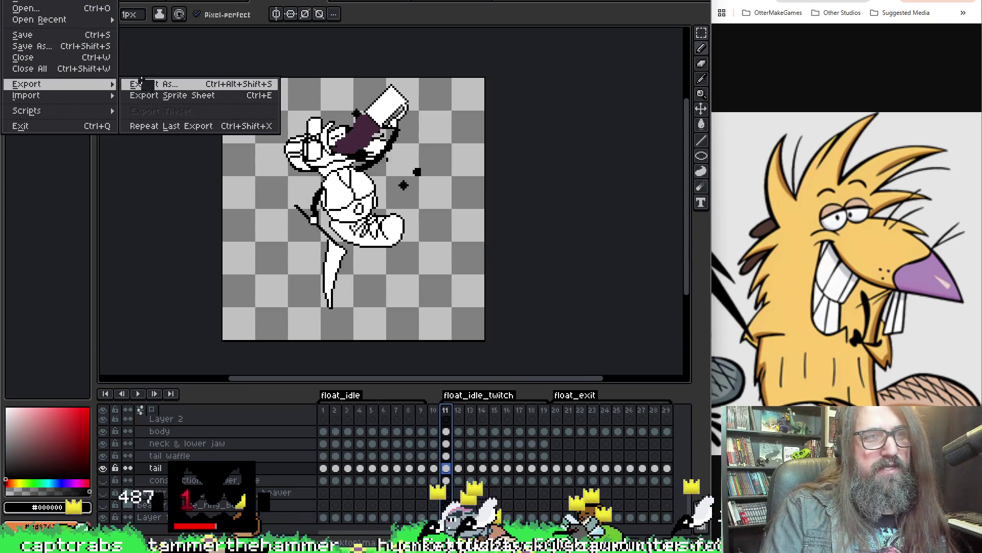
mouse_move(47, 84)
left_click(147, 83)
left_click(612, 176)
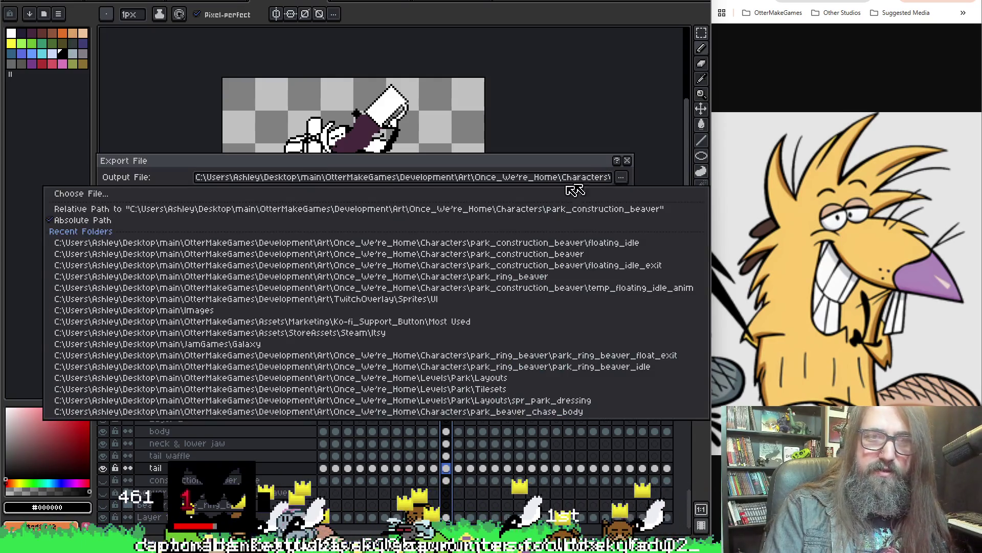
left_click(187, 192)
- Delete a folder mistakenly created inside floating_idle and go up to park_construction_beaver
right_click(428, 253)
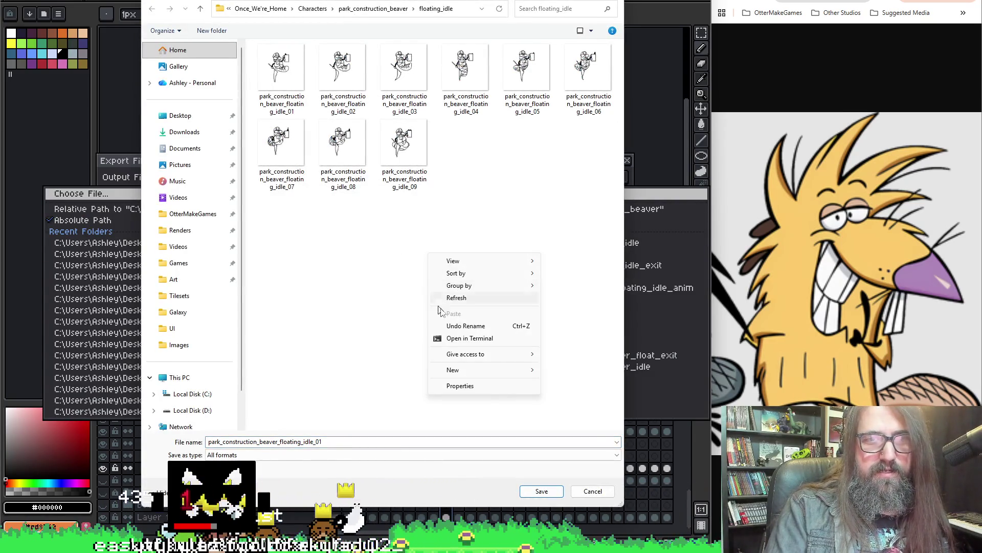
mouse_move(484, 370)
left_click(561, 369)
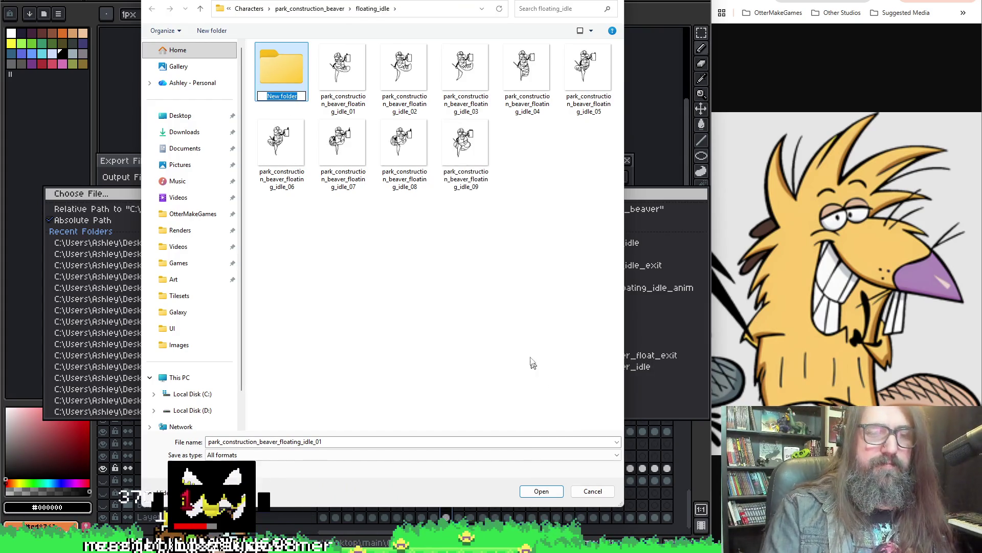
key("Return")
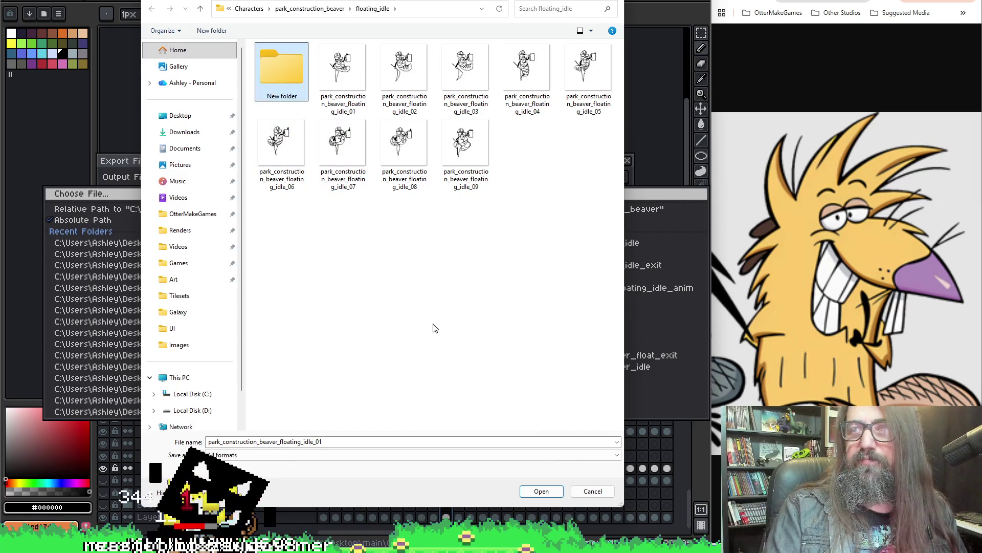
key("Delete")
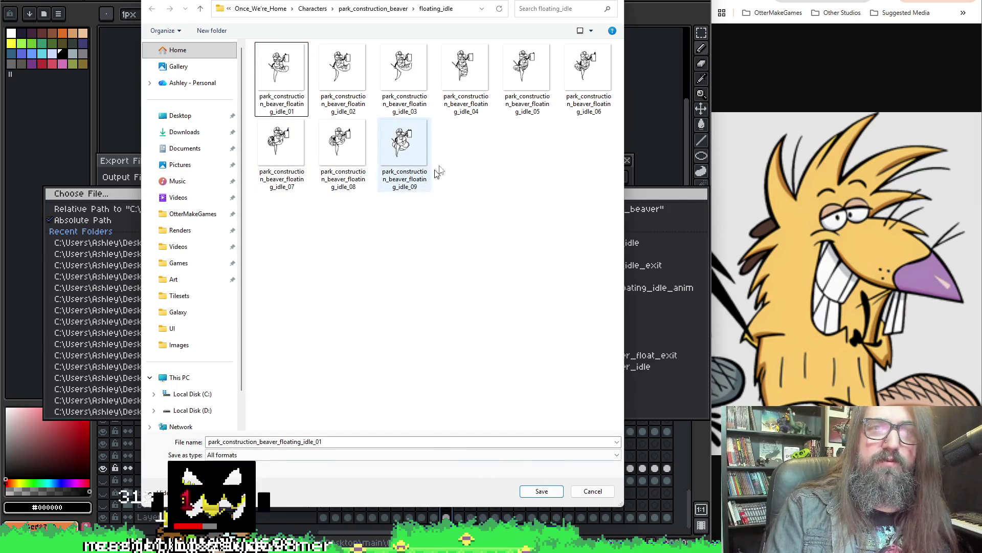
left_click(393, 9)
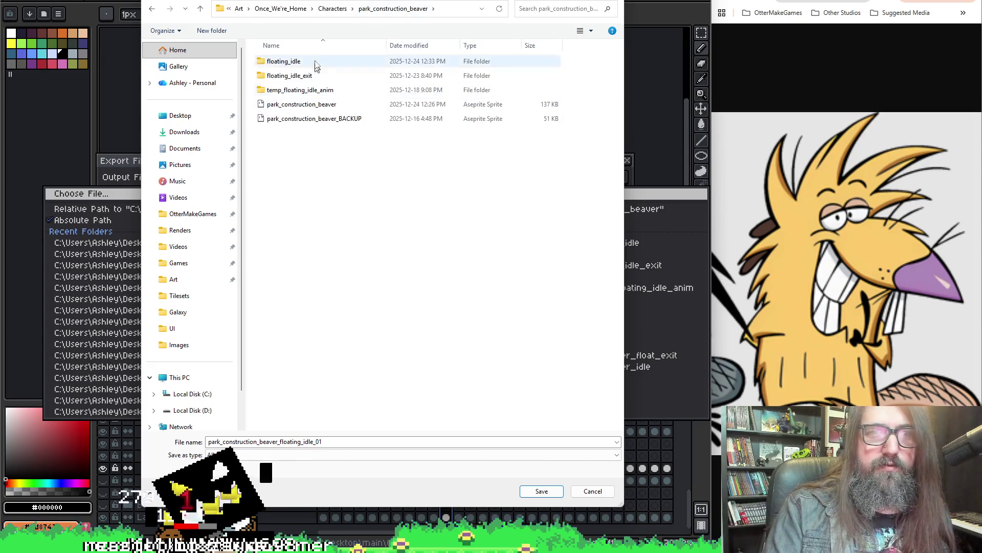
- Create a floating_idle_twitch folder, name the export floating_idle_twitch inside it, and save
right_click(290, 182)
left_click(452, 300)
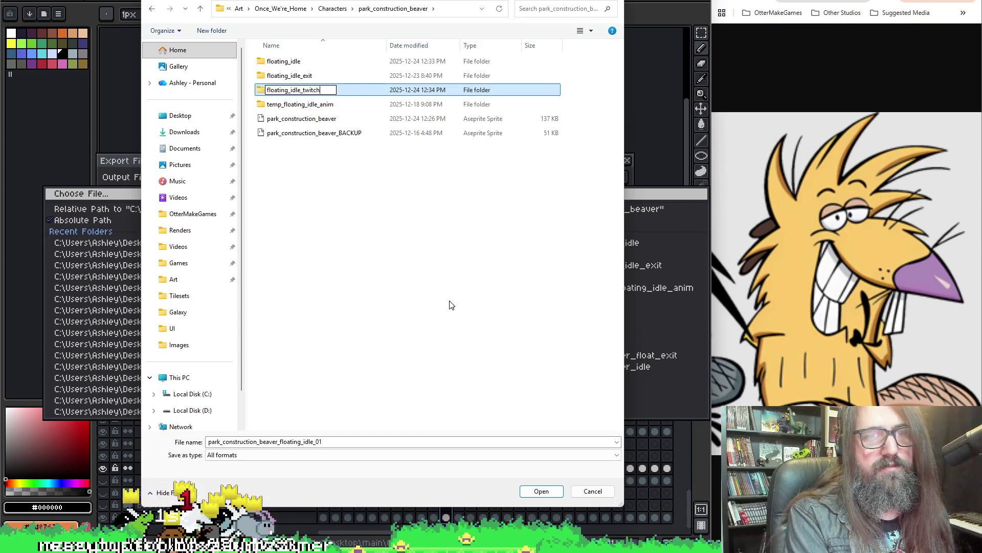
key("Return")
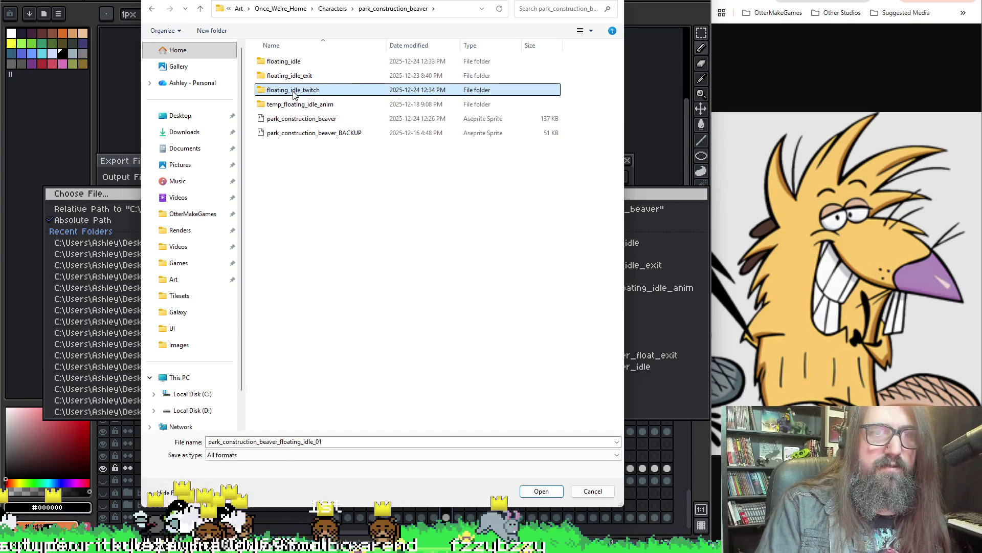
left_click(285, 89)
left_click(365, 132)
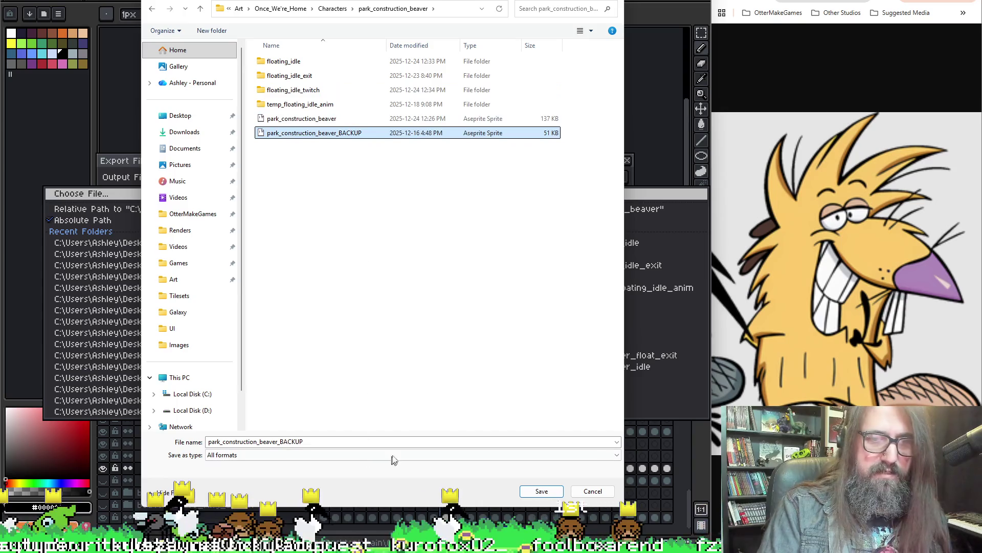
double_click(311, 91)
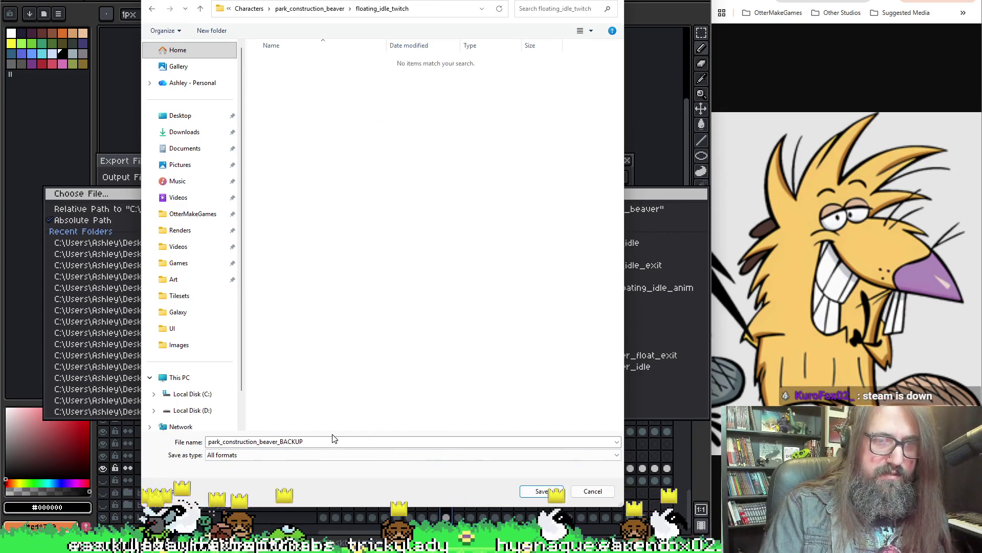
type("floating_idle_twitch")
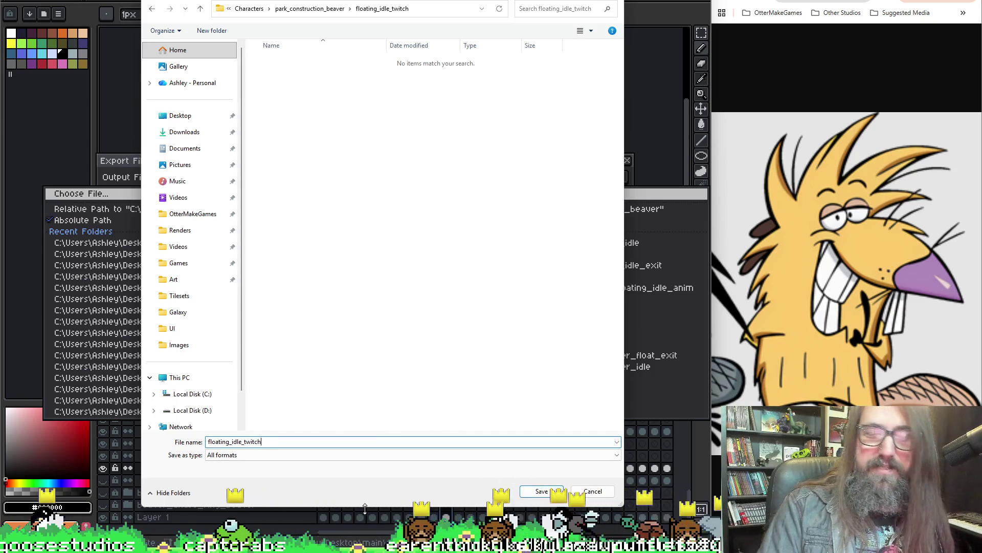
left_click(542, 493)
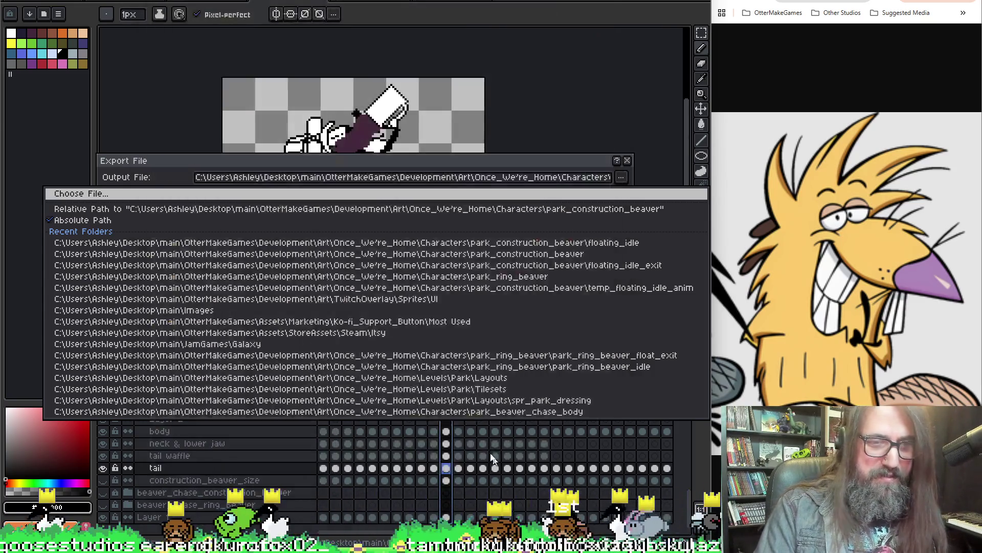
- Export only the float_idle_twitch tagged frames as floating_idle_twitch PNGs, then switch to GameMaker
left_click(545, 178)
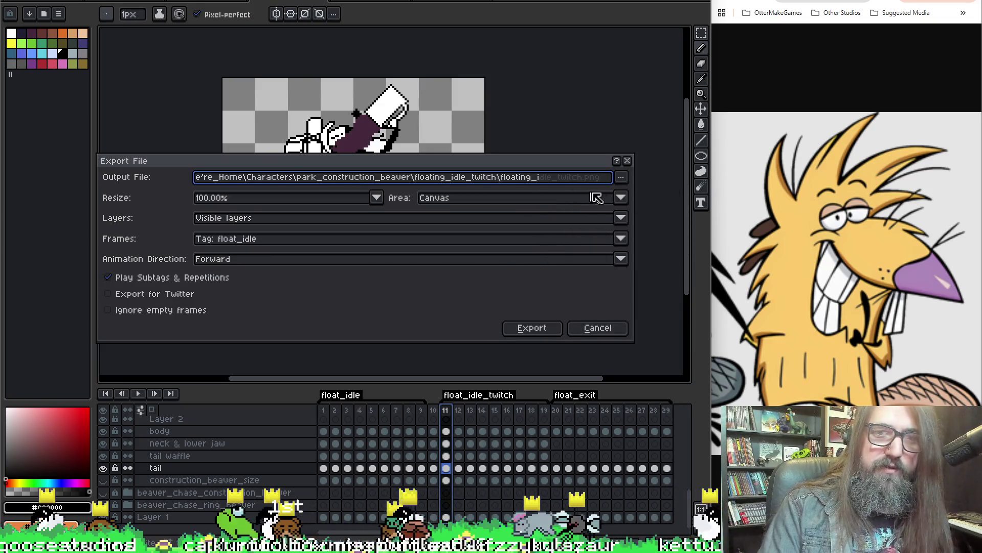
left_click_drag(528, 335, 410, 303)
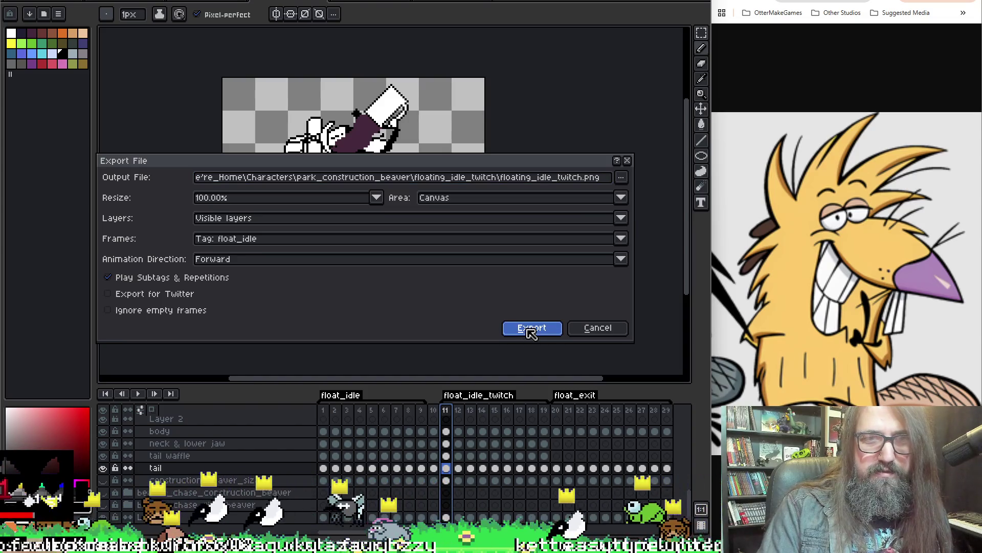
left_click(395, 239)
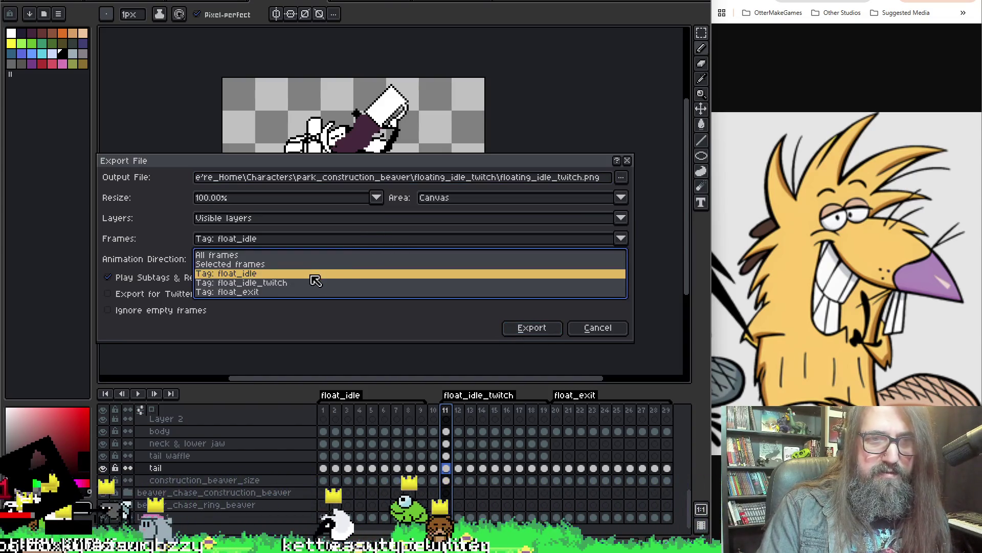
left_click(311, 280)
left_click(528, 328)
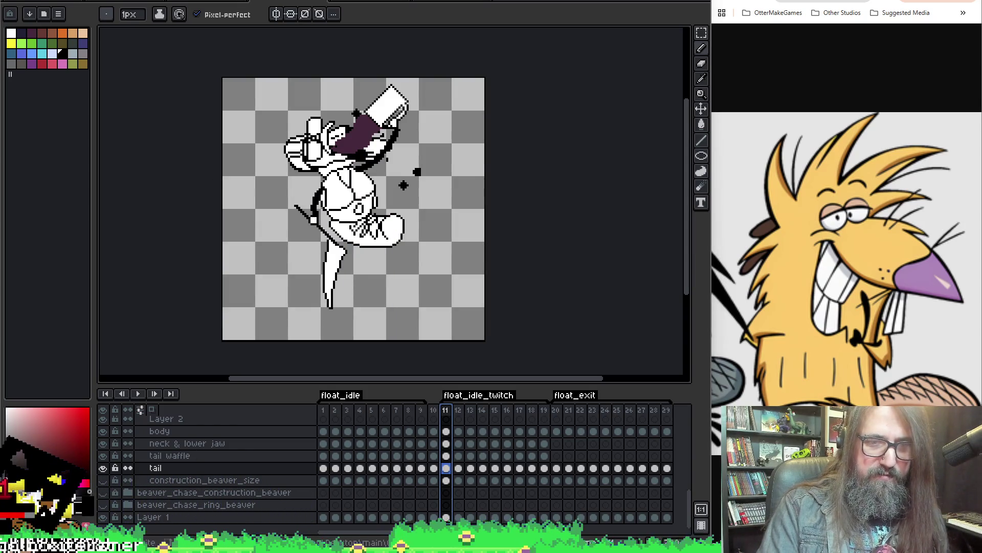
key("alt+Tab")
scroll(264, 327, "up", 1)
scroll(276, 274, "up", 3)
scroll(277, 274, "up", 3)
scroll(279, 278, "down", 3)
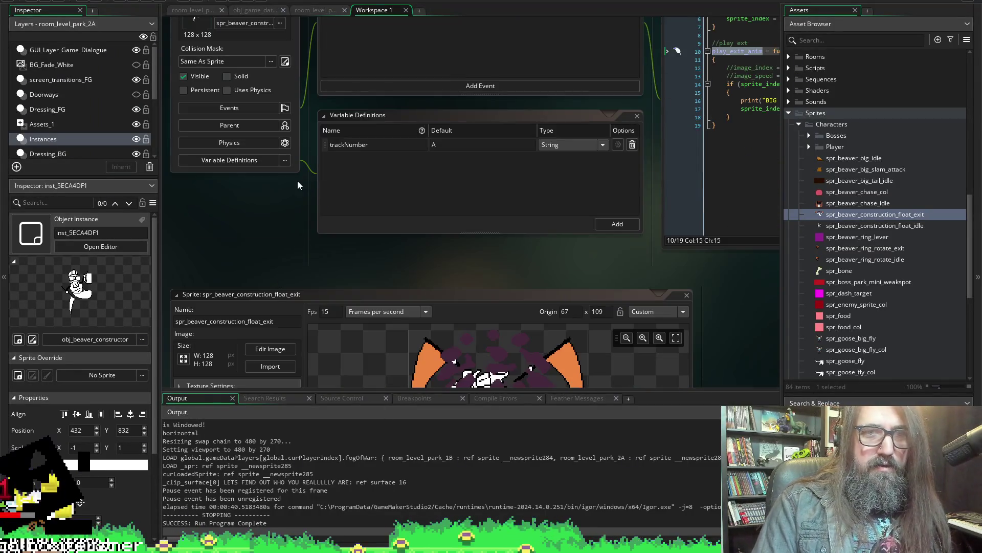
scroll(297, 181, "up", 2)
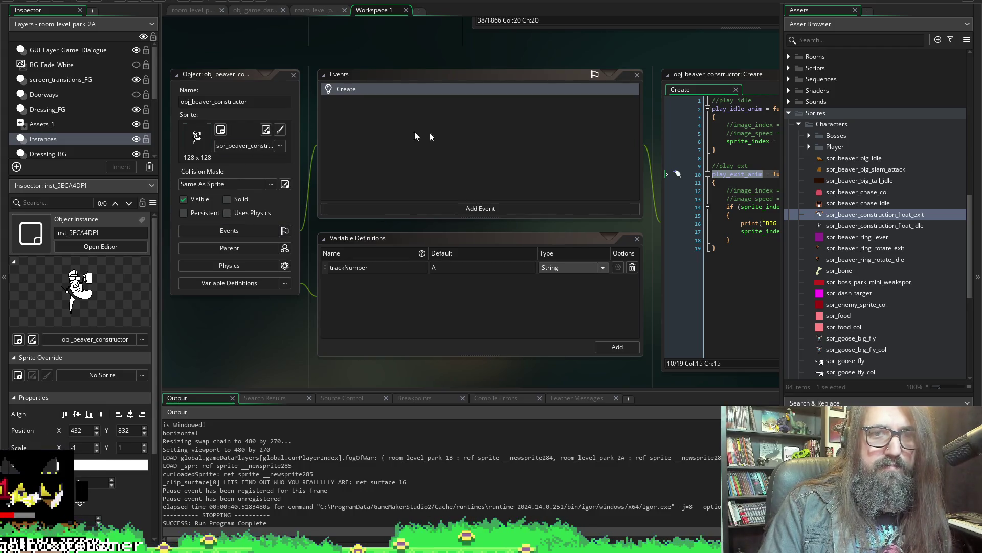
- Open obj_beaver_constructor's spr_beaver_construction_float_exit sprite for editing
left_click(268, 130)
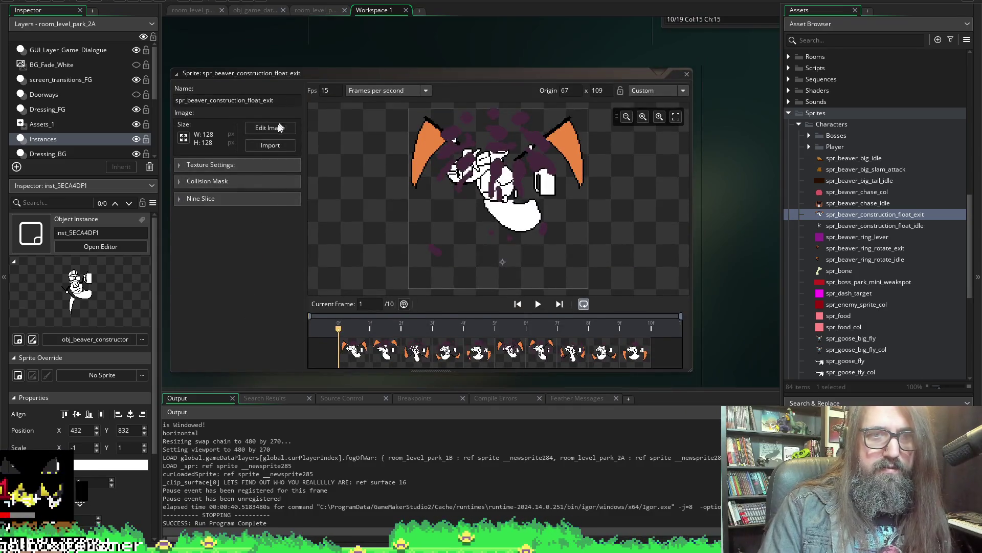
- Import the exported PNGs into the sprite and step through frames 1-10
left_click(271, 147)
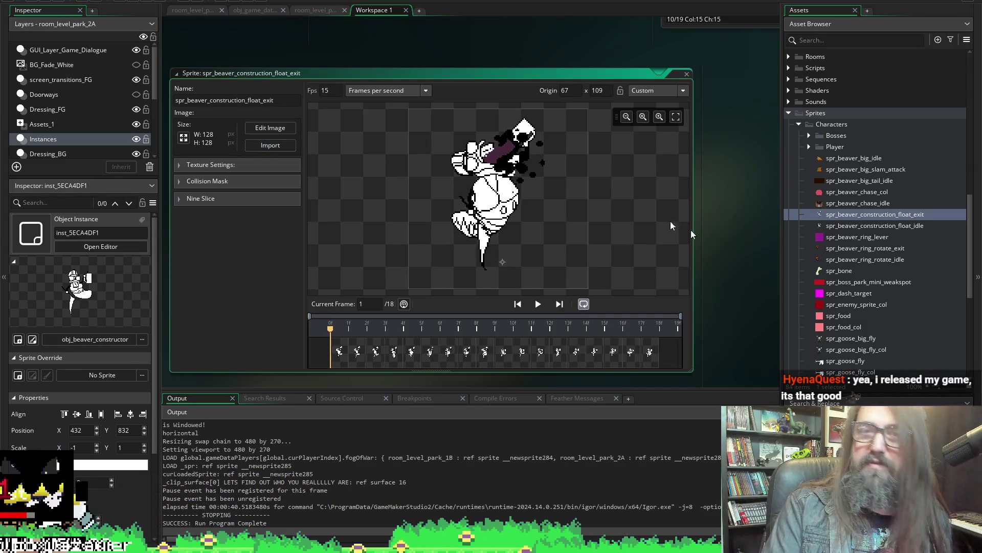
left_click(443, 358, "shift")
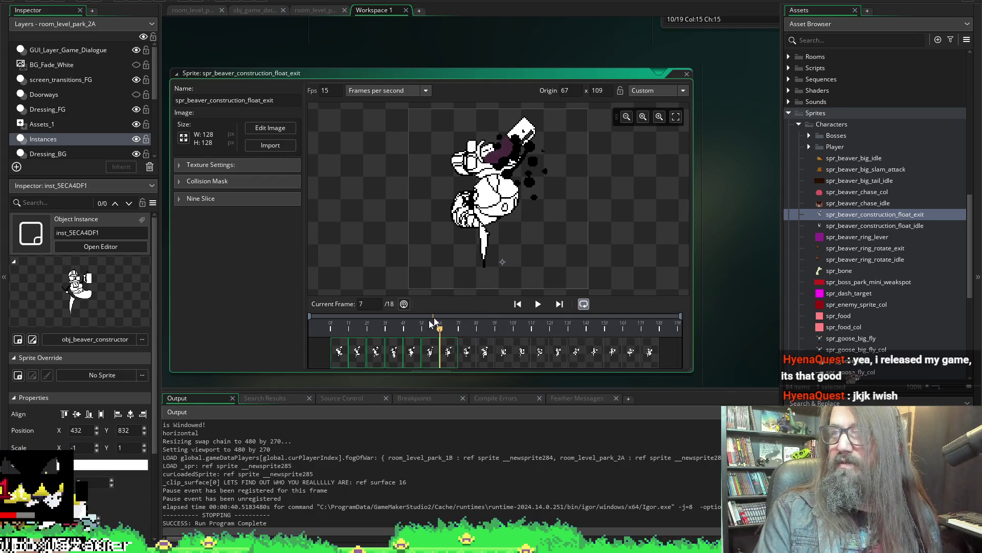
left_click(465, 363)
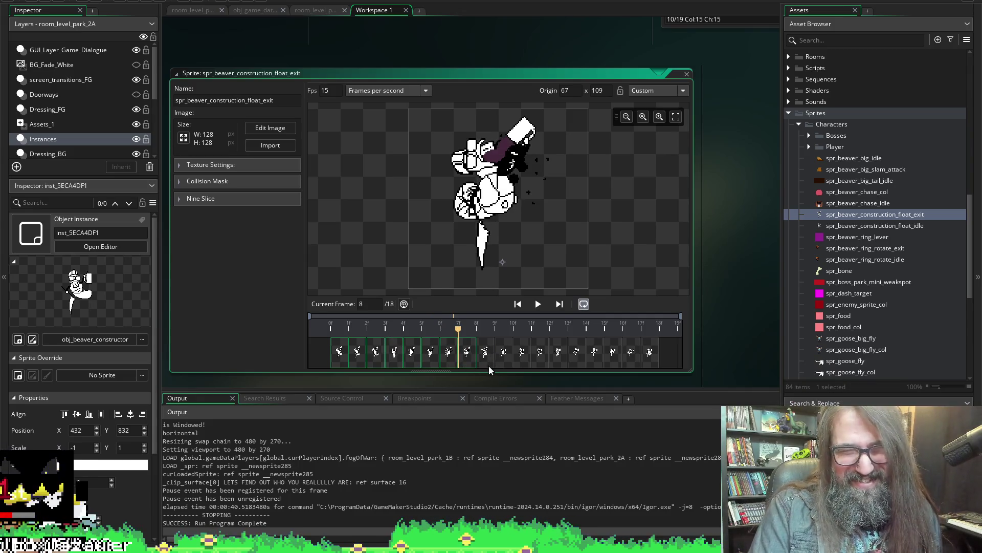
left_click(481, 361)
left_click(506, 357)
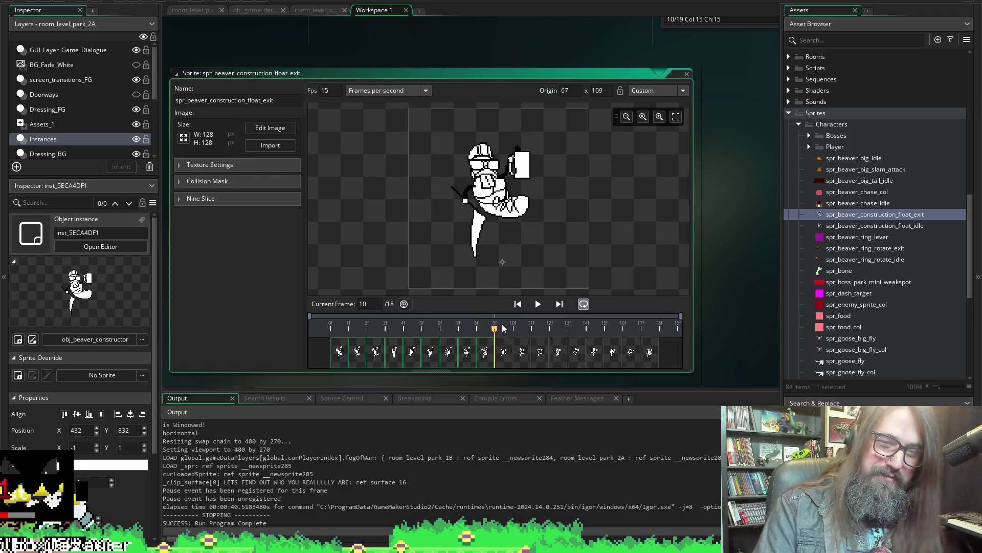
- Check frame 1 and the last frame 18 of the 18-frame sprite, then return to Aseprite
left_click(330, 332)
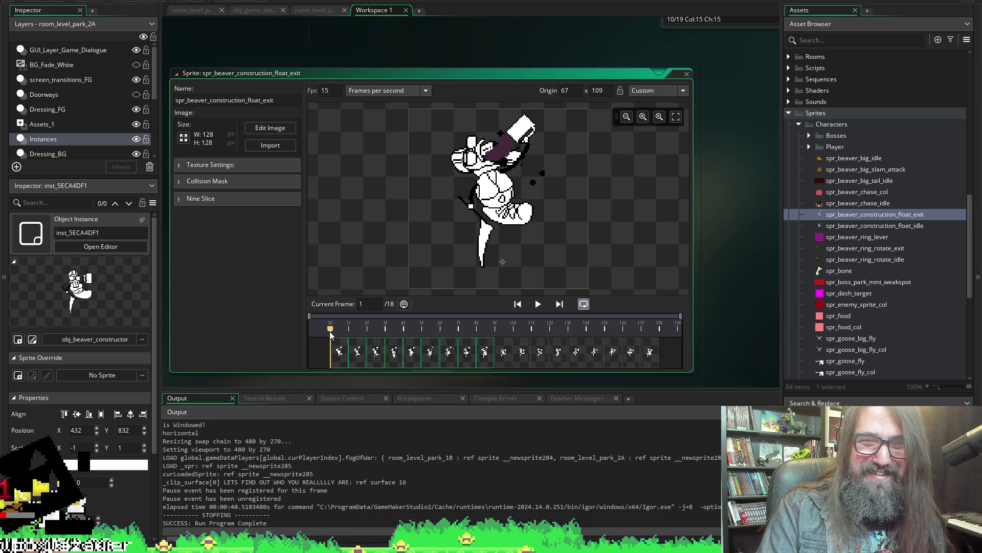
left_click(643, 331)
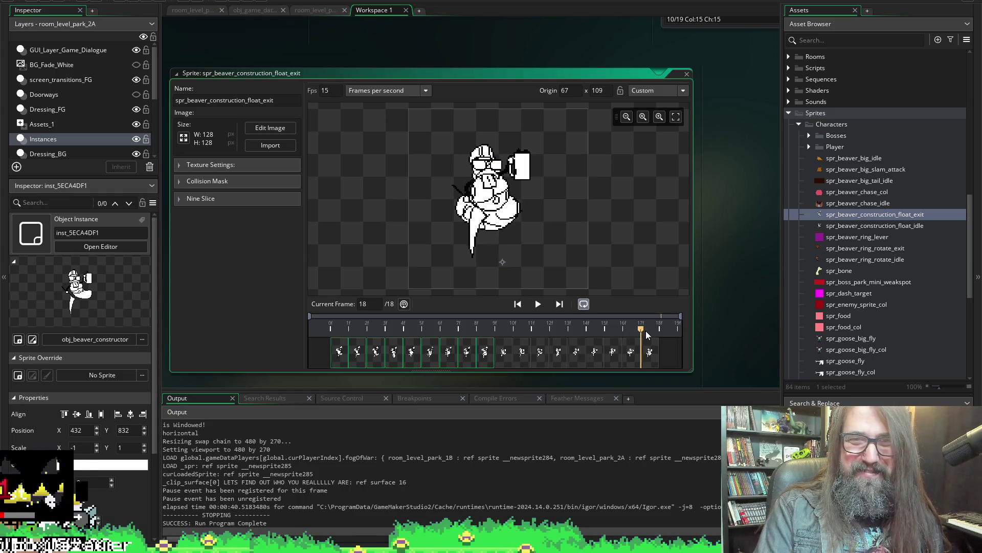
left_click(330, 331)
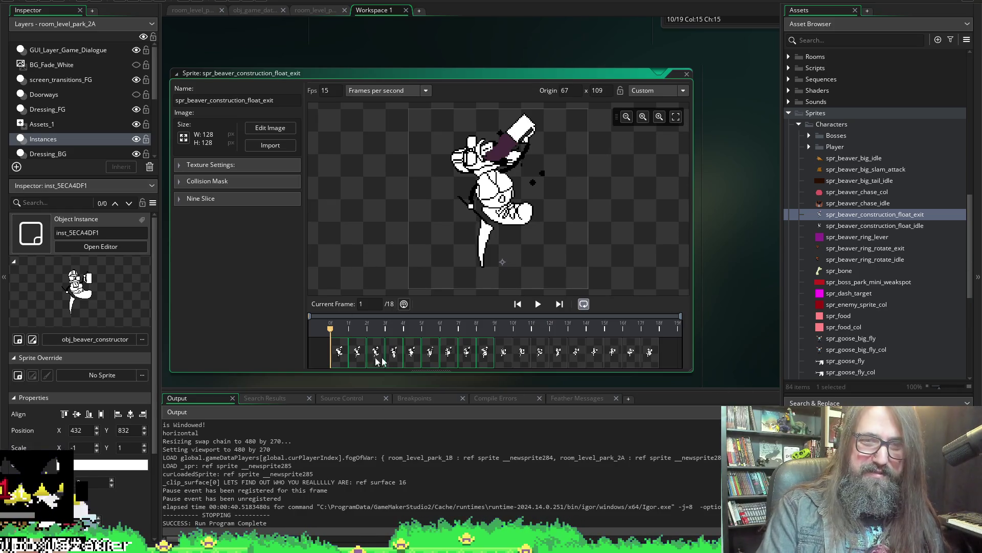
key("alt+Tab")
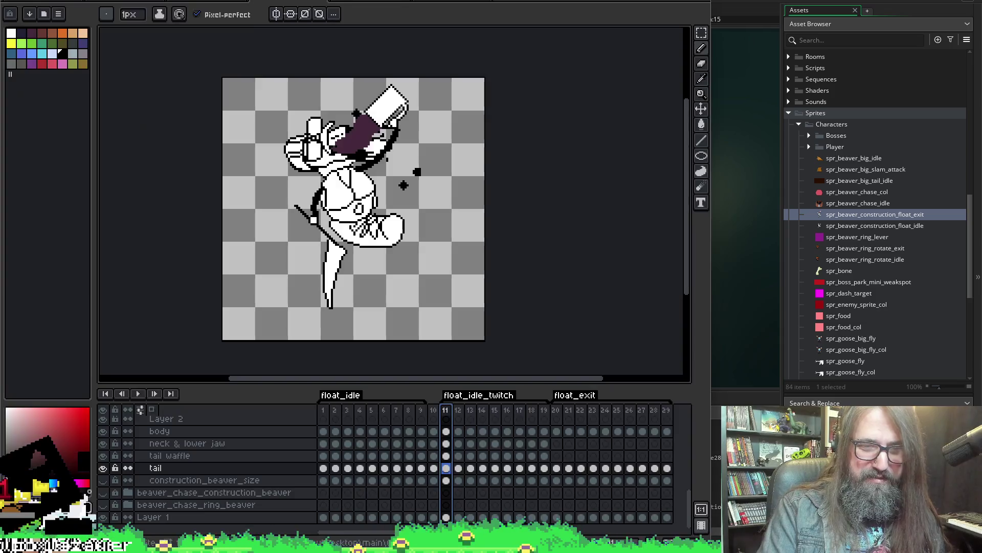
- Add a float_idle_twitch_enter tag on frame 10 before the float_idle_twitch frames
left_click(439, 414)
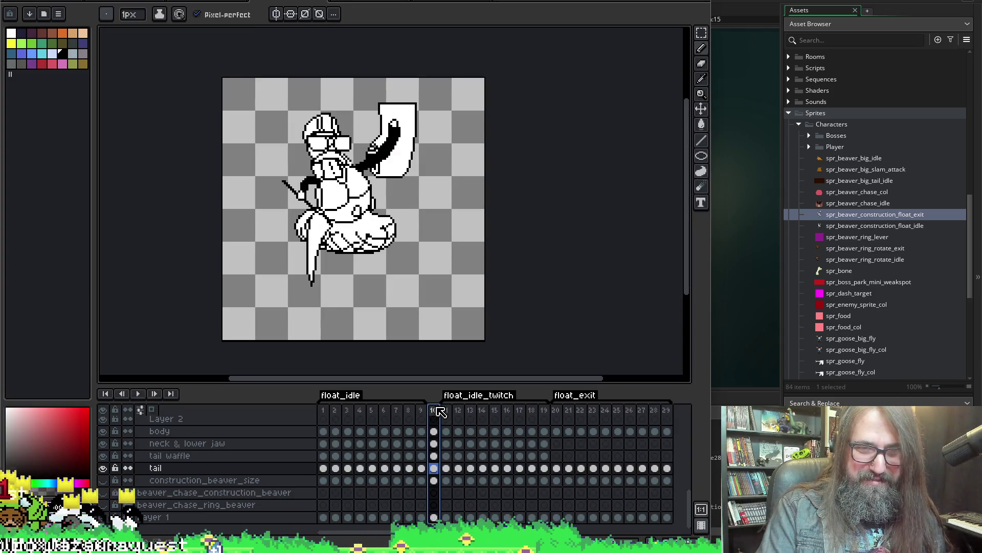
right_click(435, 415)
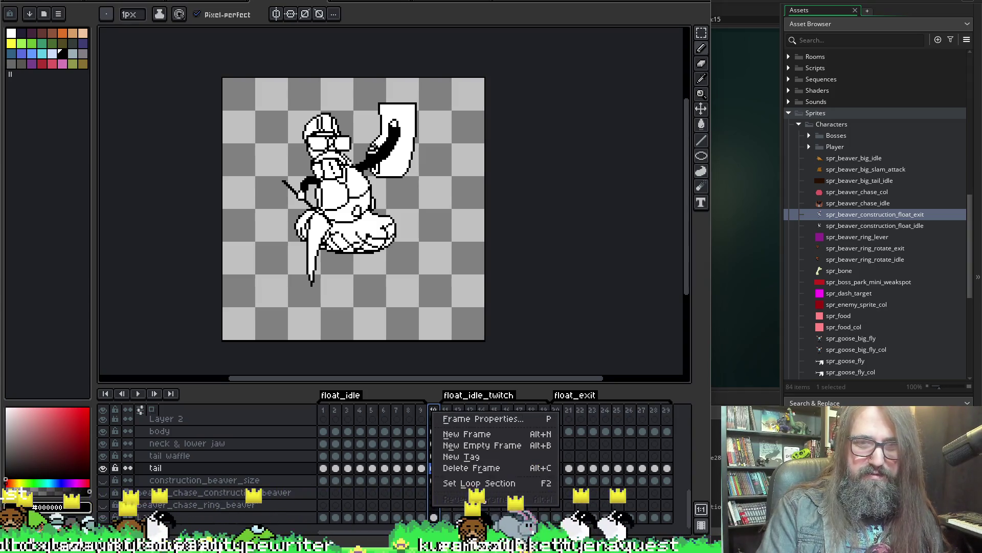
left_click(472, 456)
type("float")
key("BackSpace")
key("BackSpace")
key("BackSpace")
type("oat_wti")
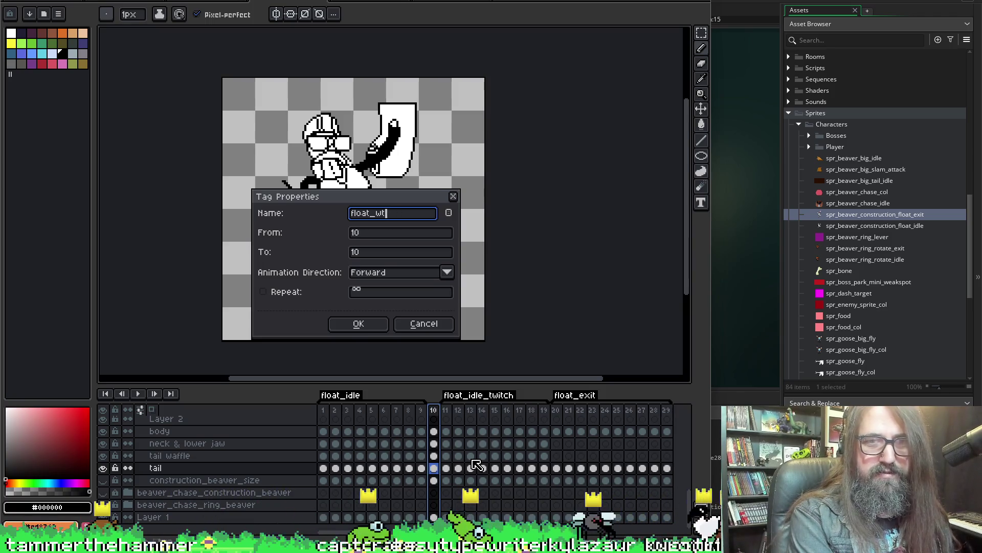
type("dle_t")
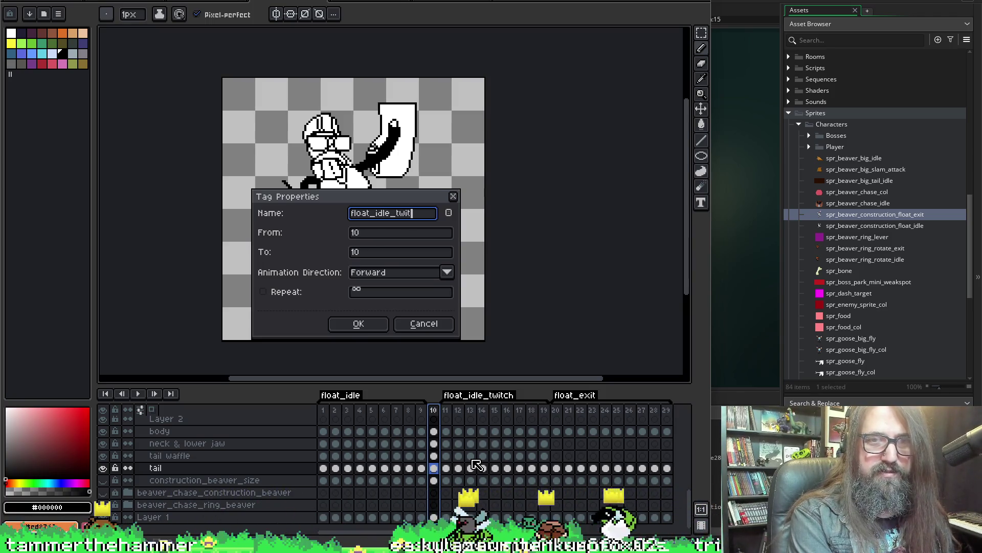
type("enter")
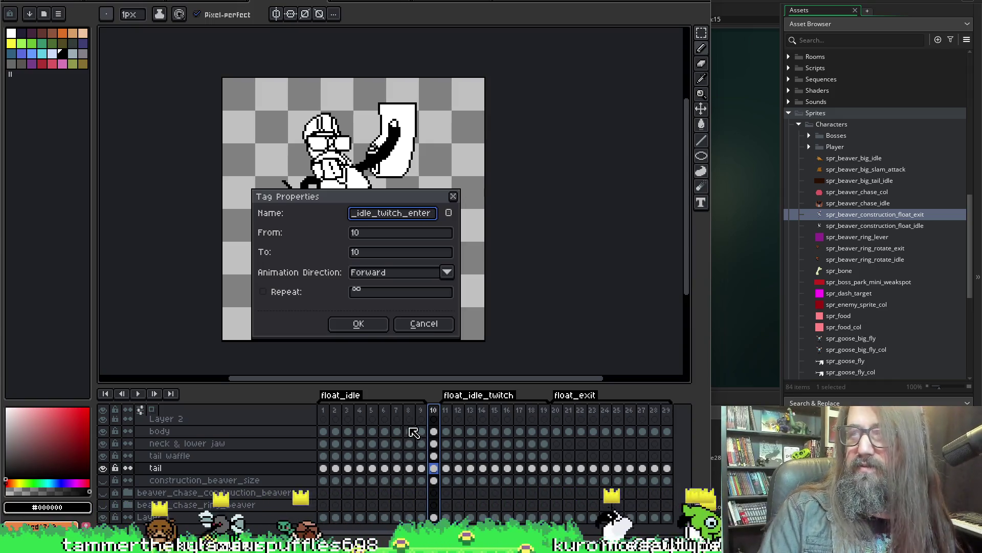
left_click(367, 326)
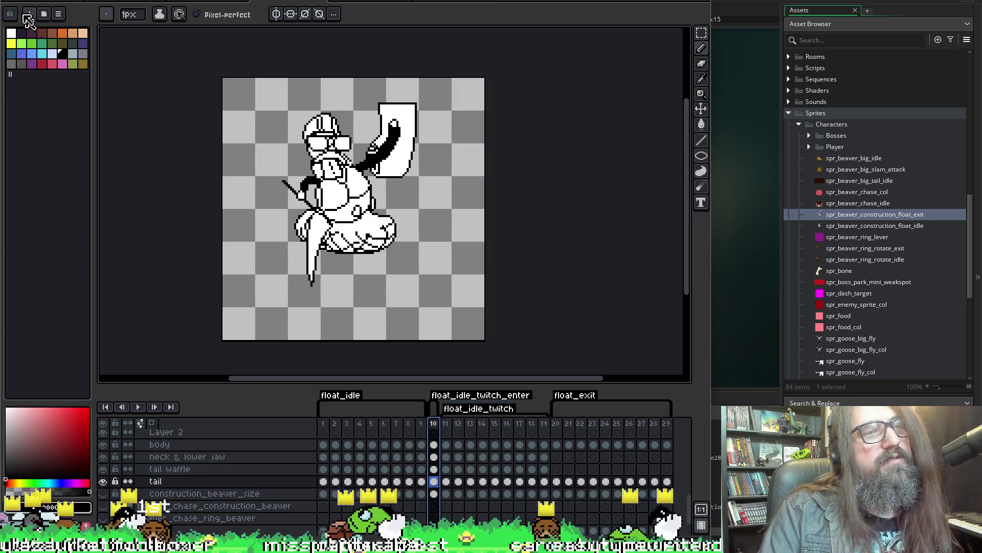
key("alt+f")
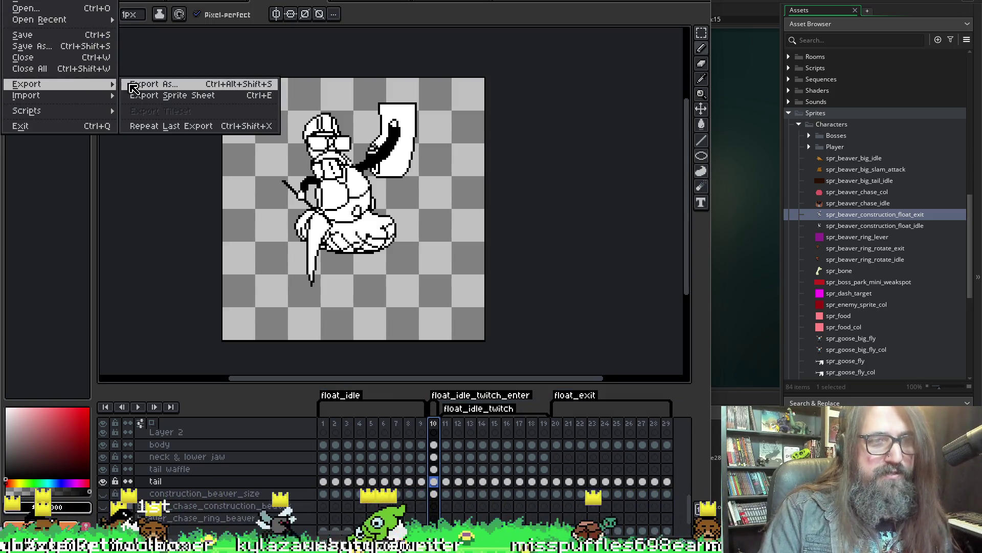
- Create a floating_idle_twitch_enter folder inside park_construction_beaver from Export As
mouse_move(27, 84)
left_click(154, 82)
left_click(621, 177)
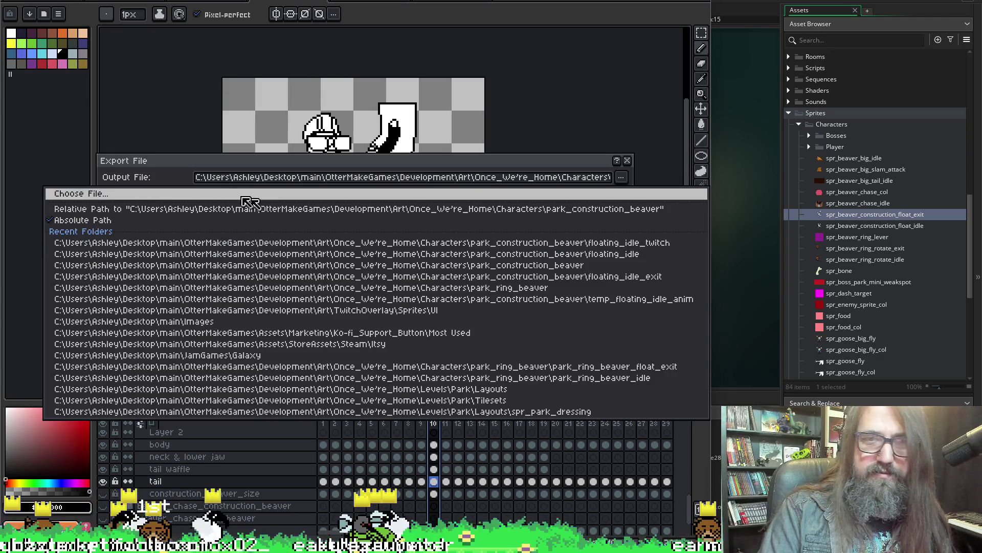
left_click(215, 195)
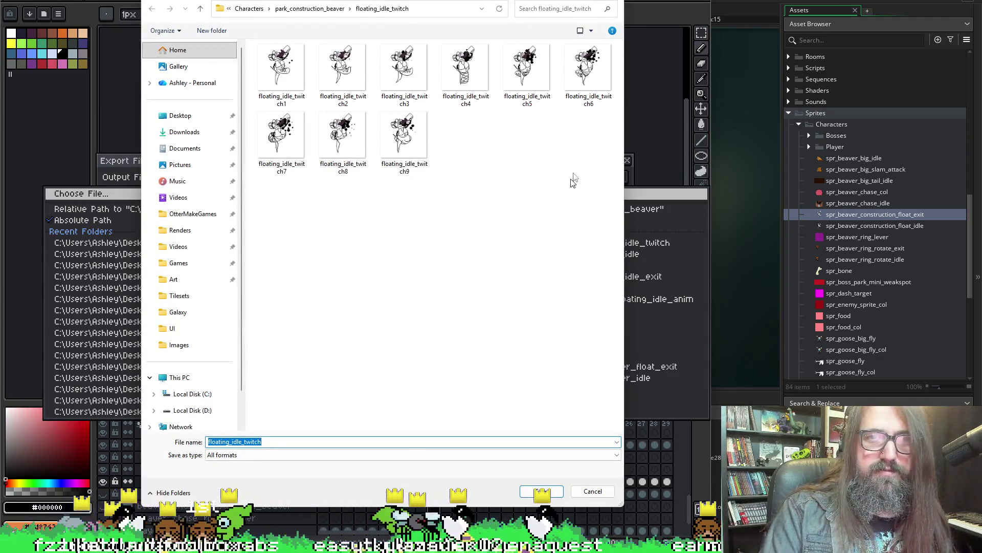
left_click(324, 9)
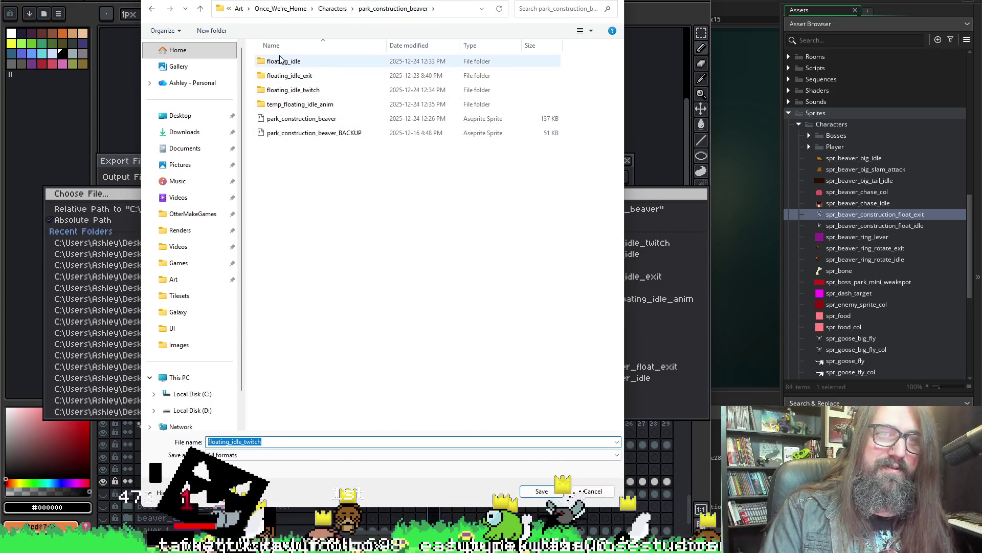
left_click(330, 182)
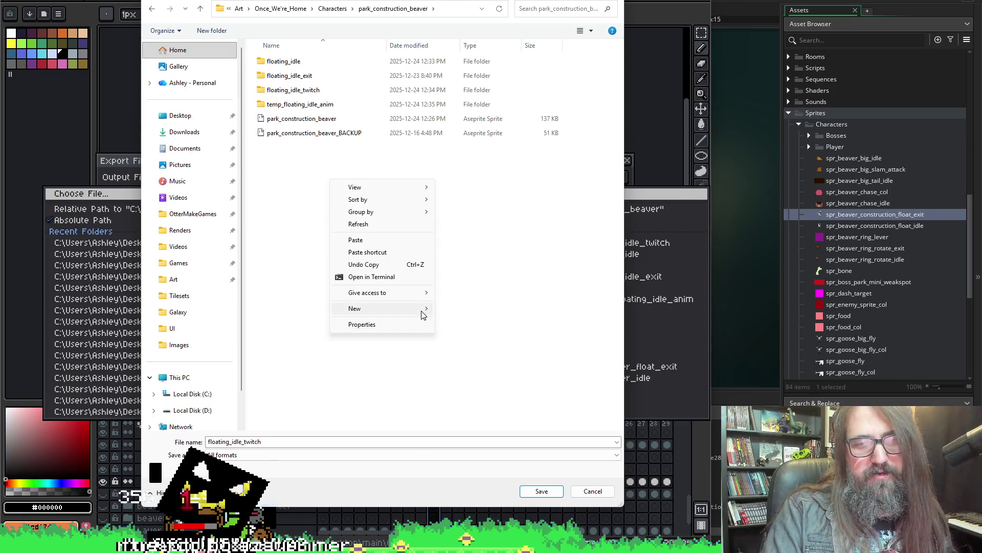
mouse_move(376, 307)
left_click(461, 309)
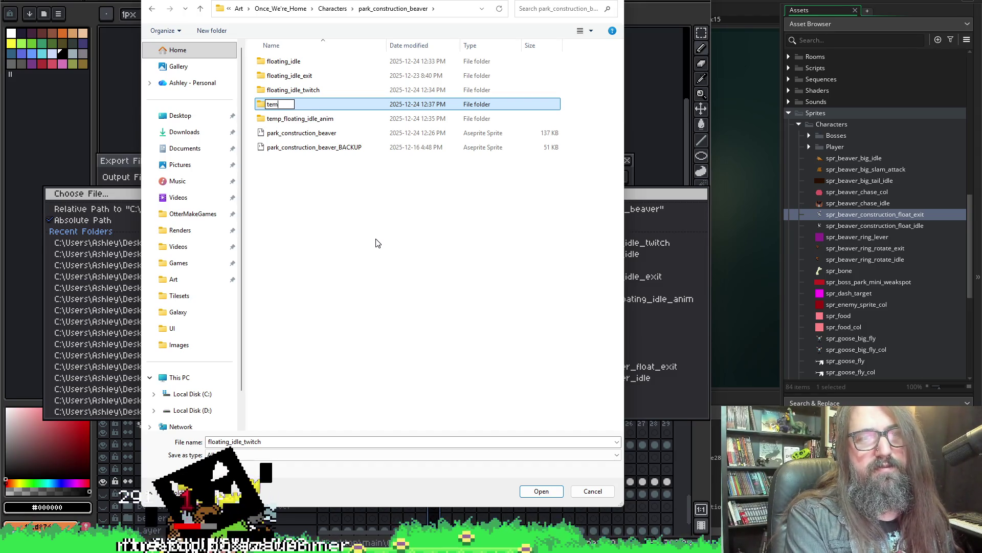
type("floatin_")
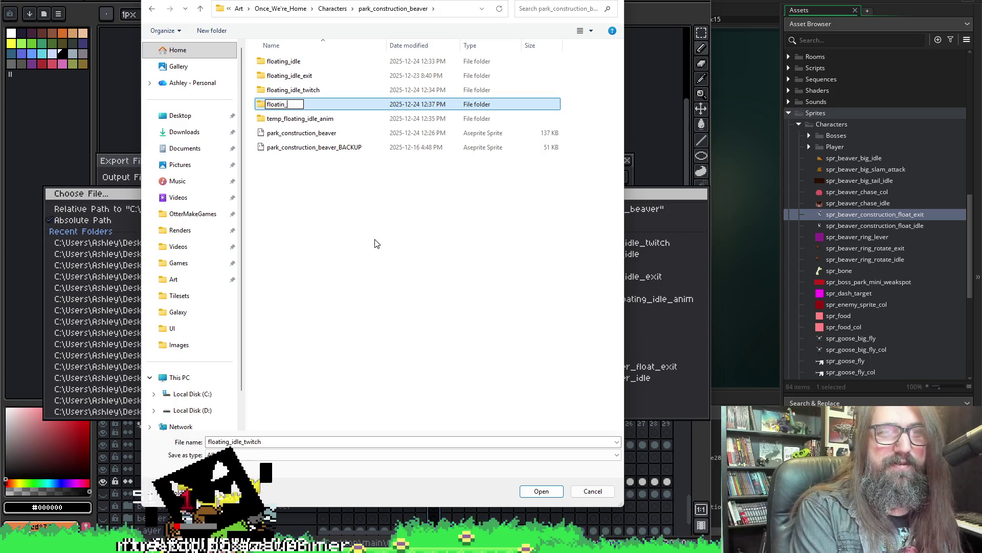
type("t")
key("BackSpace")
key("BackSpace")
type("g_g")
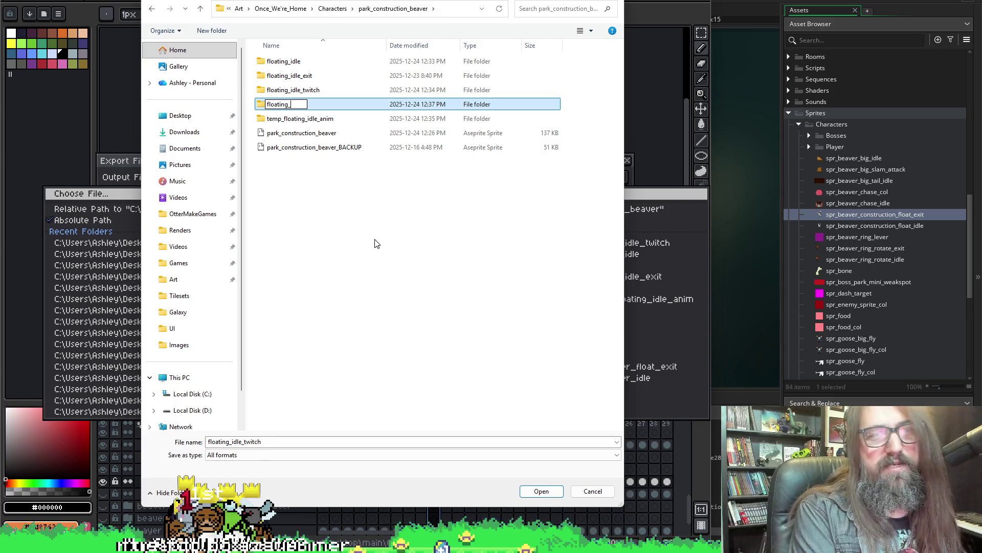
key("BackSpace")
key("BackSpace")
type("ig")
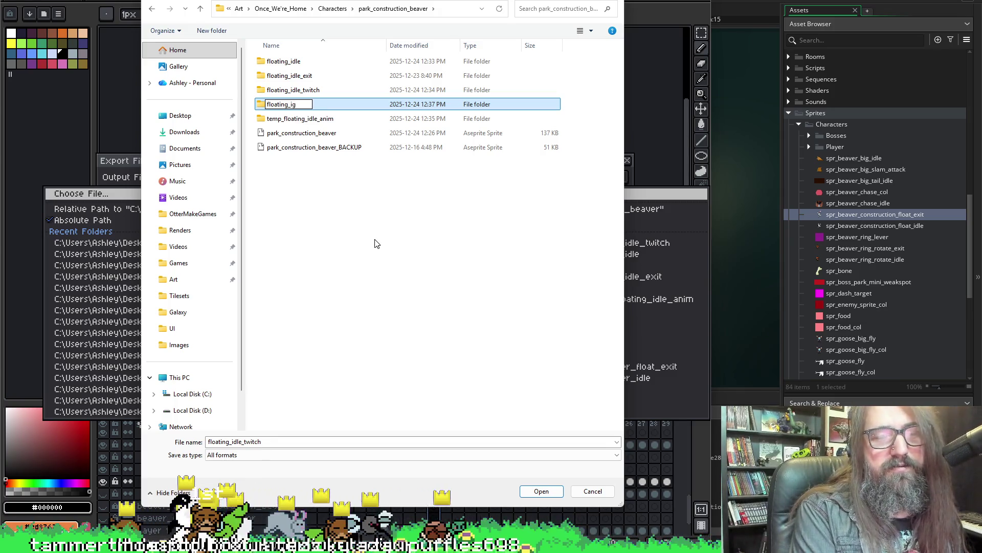
key("BackSpace")
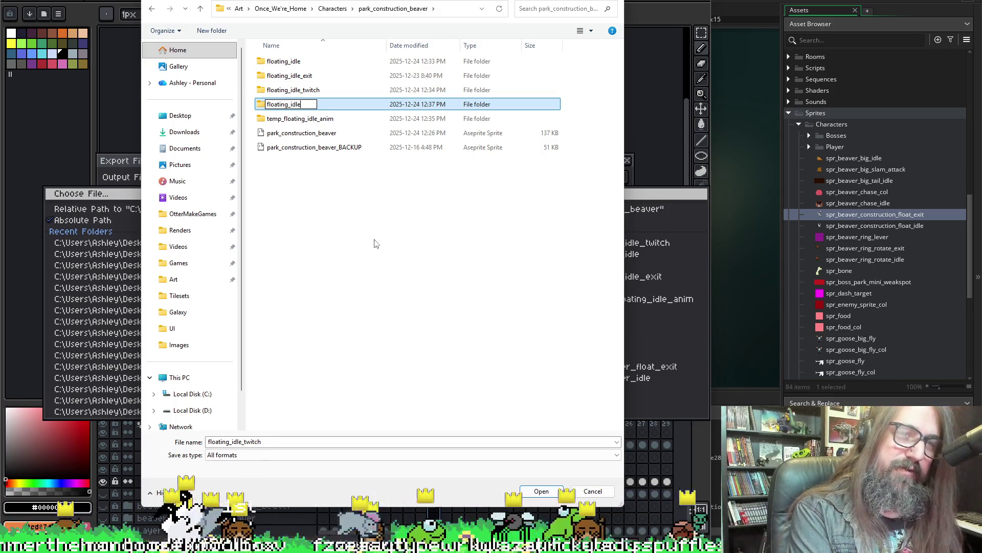
type("dle_tw")
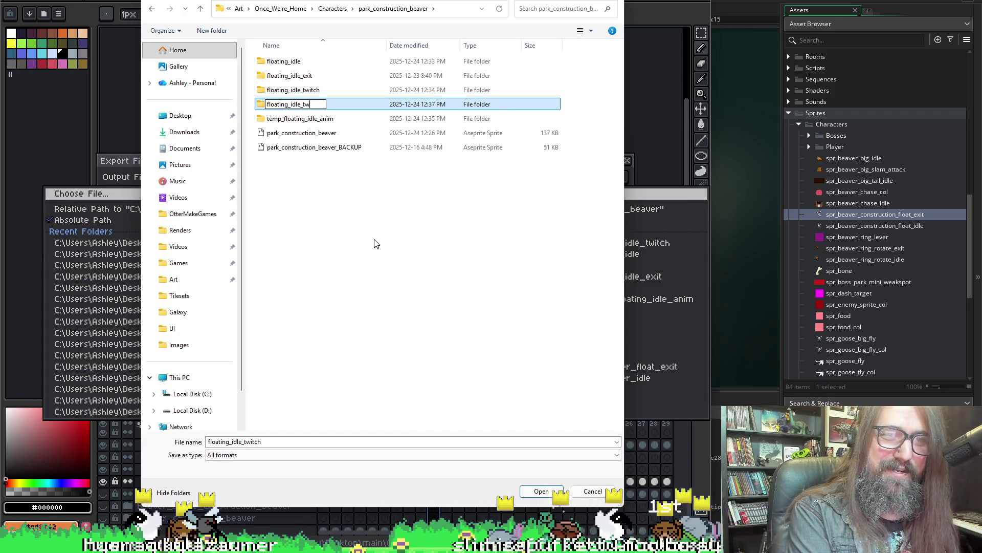
type("itch_")
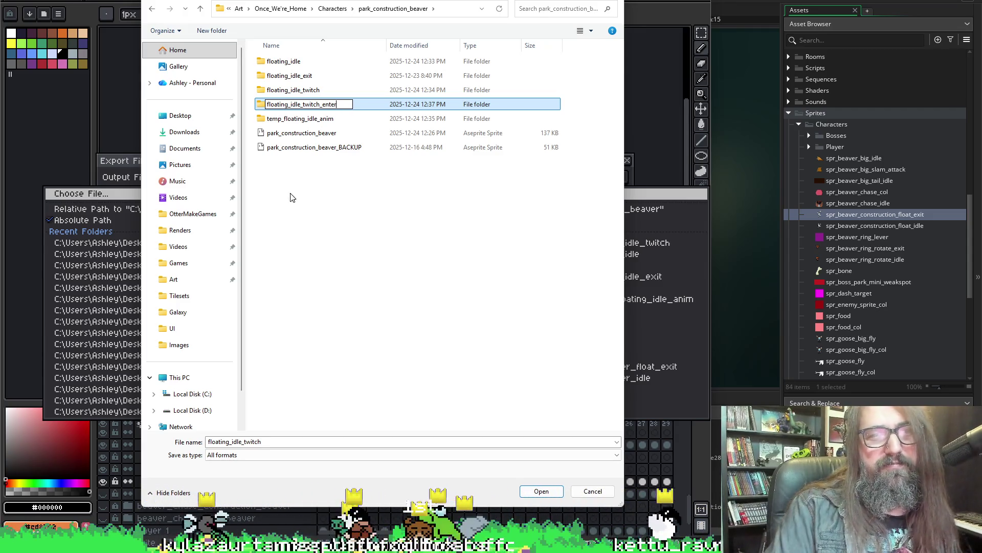
type("enter")
key("Return")
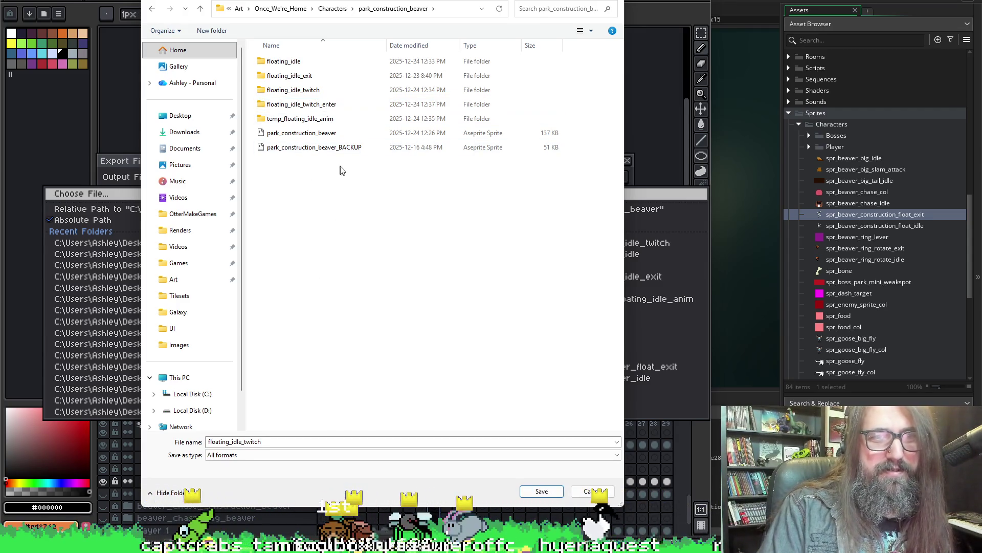
- Enter the folder, name the export floating_idle_twitch_enter and save the location
double_click(318, 105)
double_click(265, 441)
left_click(279, 442)
type("_")
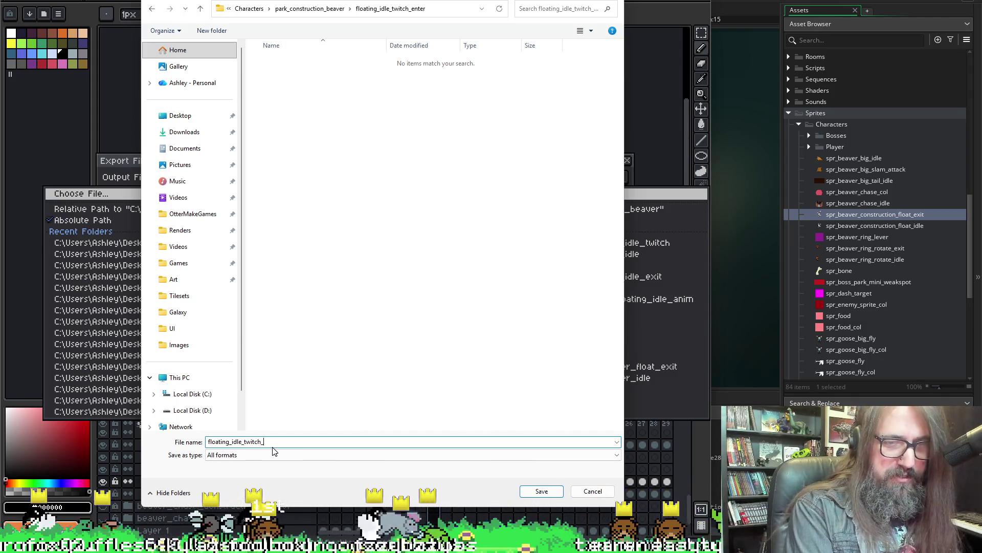
type("idle_e")
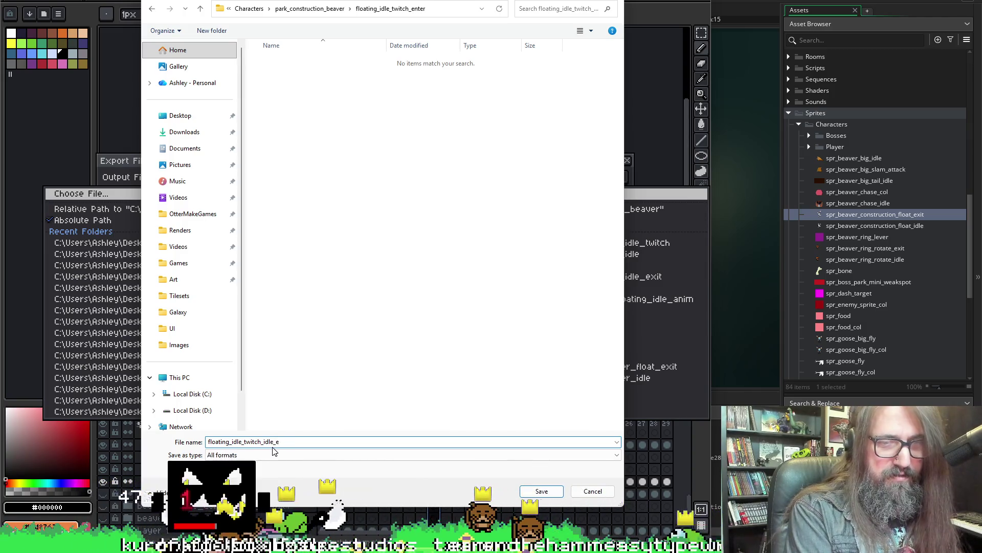
key("BackSpace")
key("BackSpace")
key("BackSpace")
key("BackSpace")
key("BackSpace")
key("BackSpace")
type("ter")
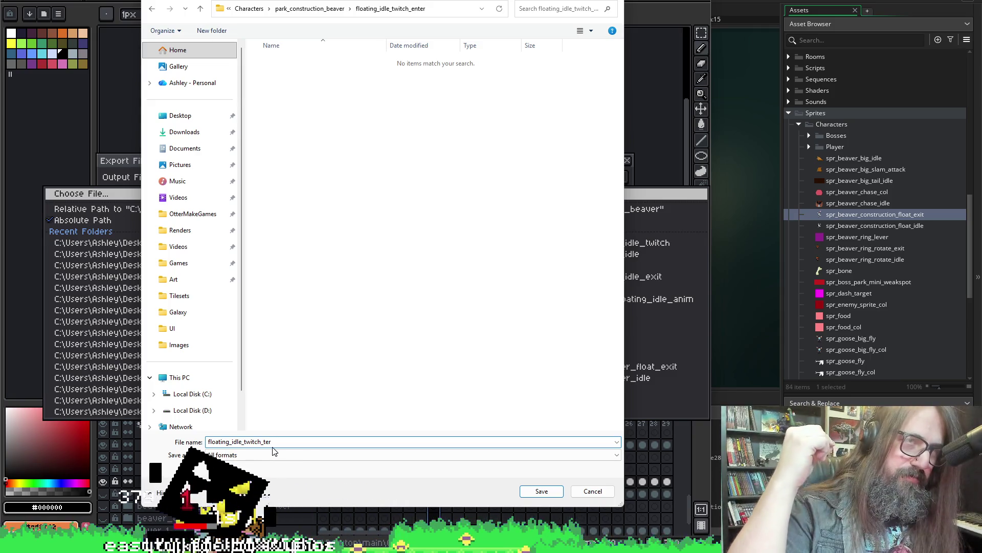
key("BackSpace")
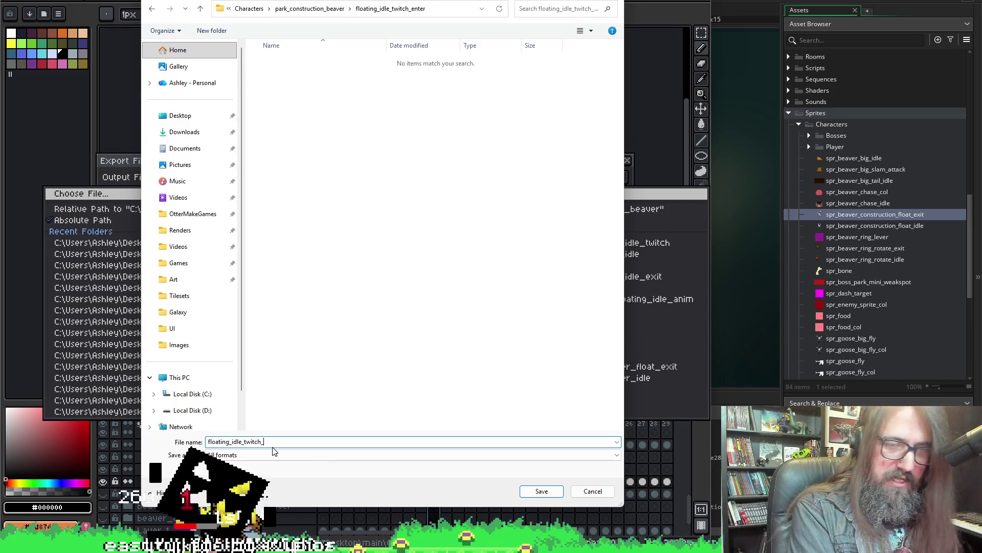
key("ctrl+a")
key("BackSpace")
type("floating_idle_twitch_enter")
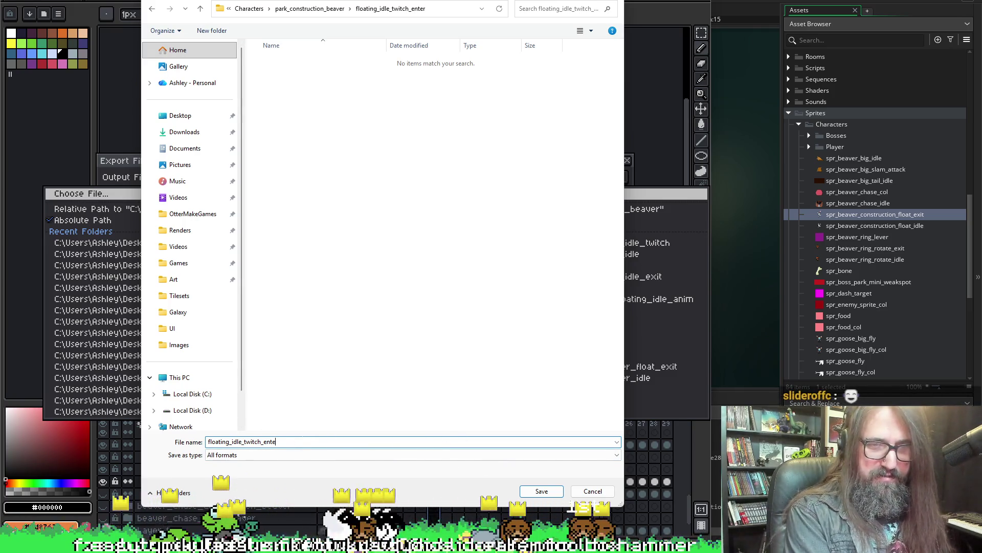
type("_twitc")
key("BackSpace")
key("BackSpace")
key("BackSpace")
left_click(559, 494)
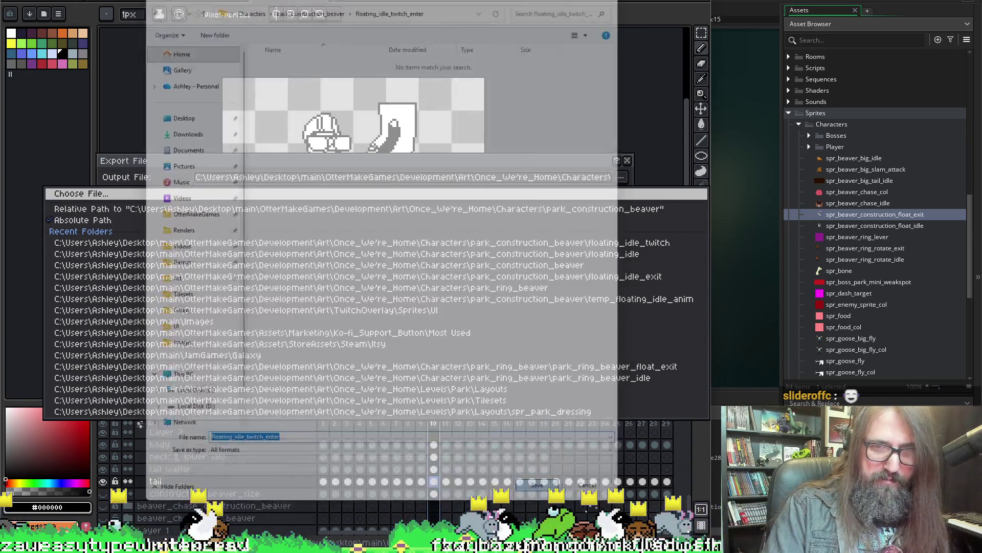
- Export only the float_idle_twitch_enter tagged frames as images
left_click(409, 244)
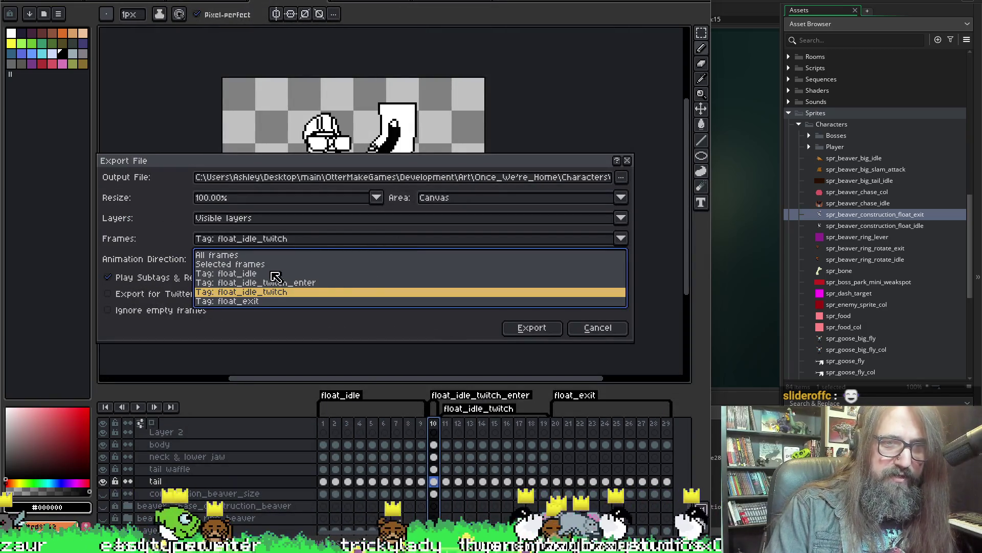
left_click(274, 291)
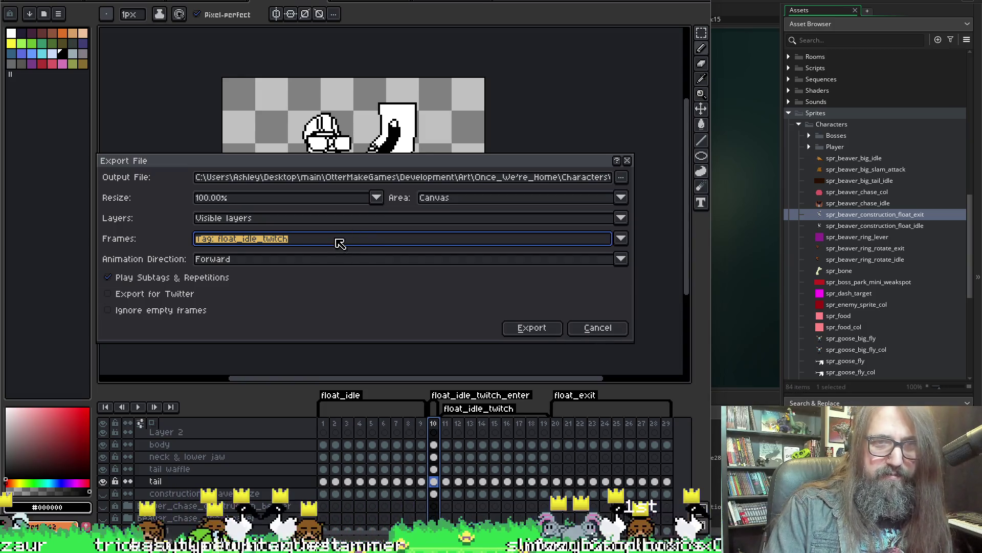
left_click(340, 241)
left_click(330, 283)
left_click(537, 329)
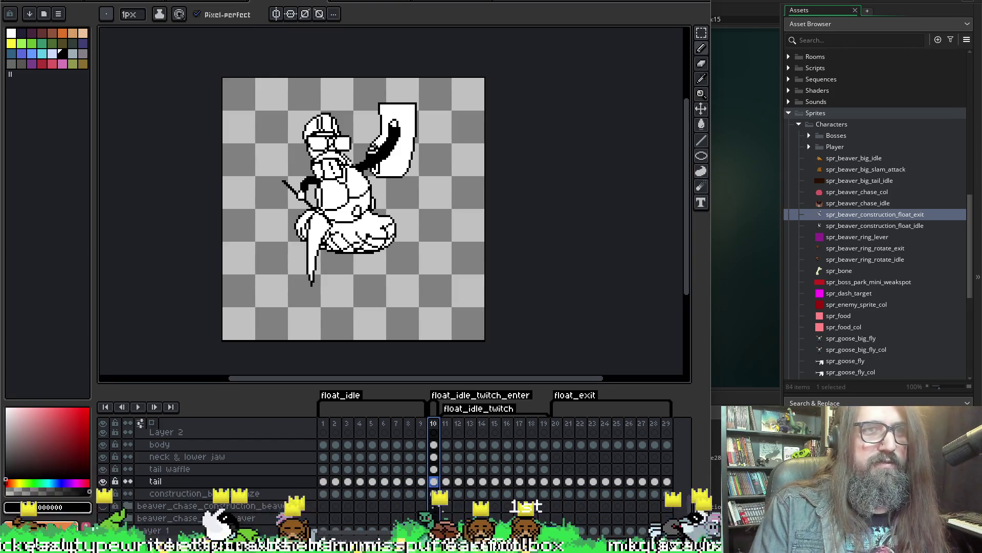
- Save the beaver sprite file and return to GameMaker's sprite editor
key("alt+f")
key("Down")
key("Return")
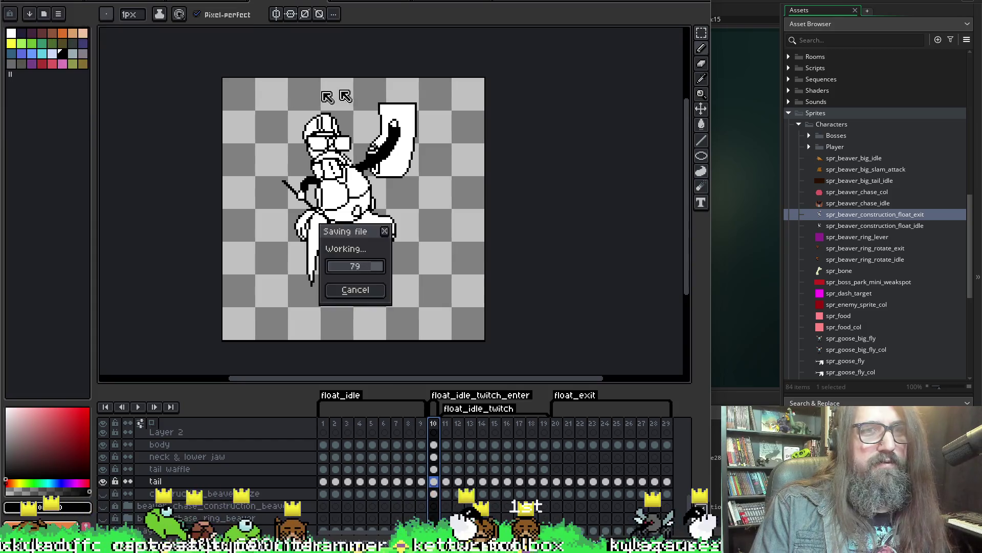
key("ctrl+q")
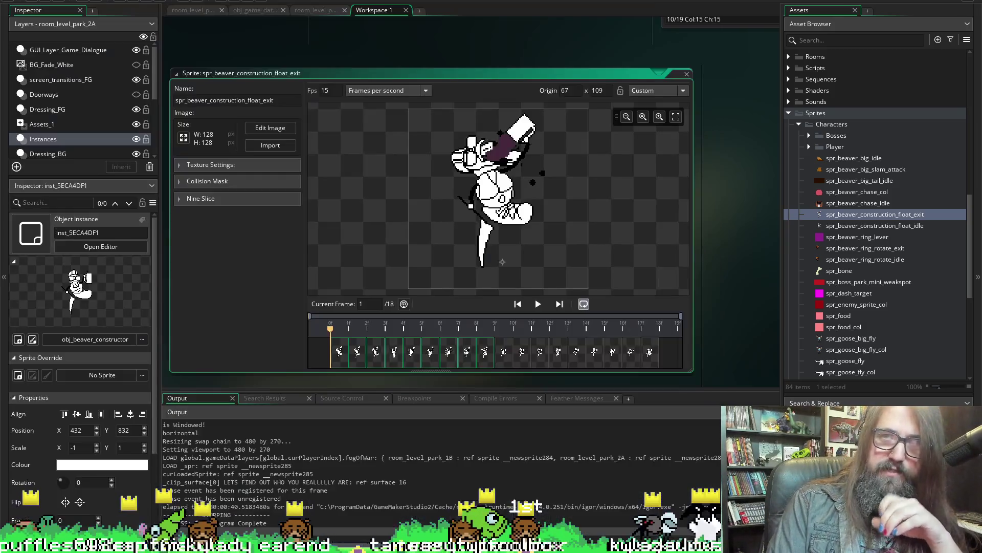
- Import the exported winged beaver frames into the float_exit sprite and check the second frame
left_click(273, 145)
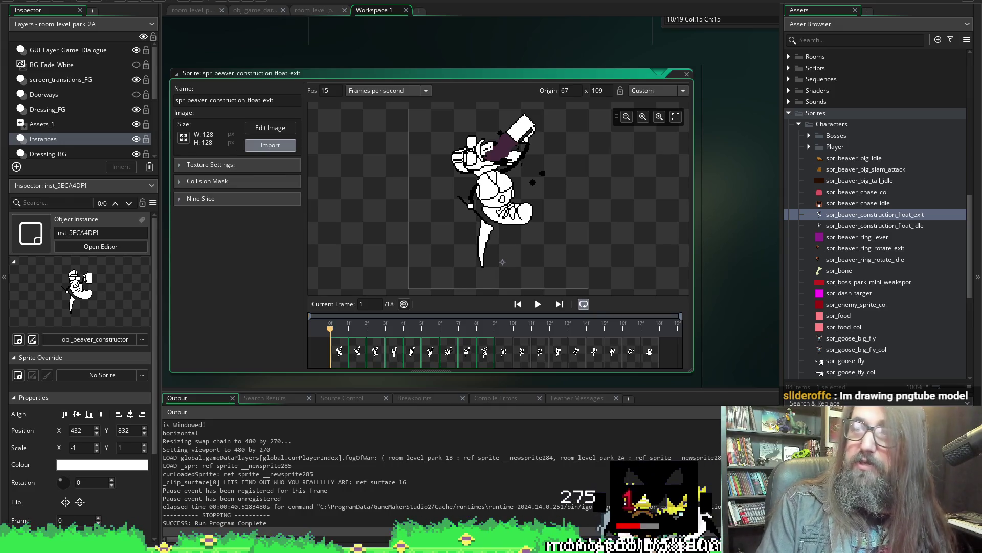
scroll(430, 231, "down", 3)
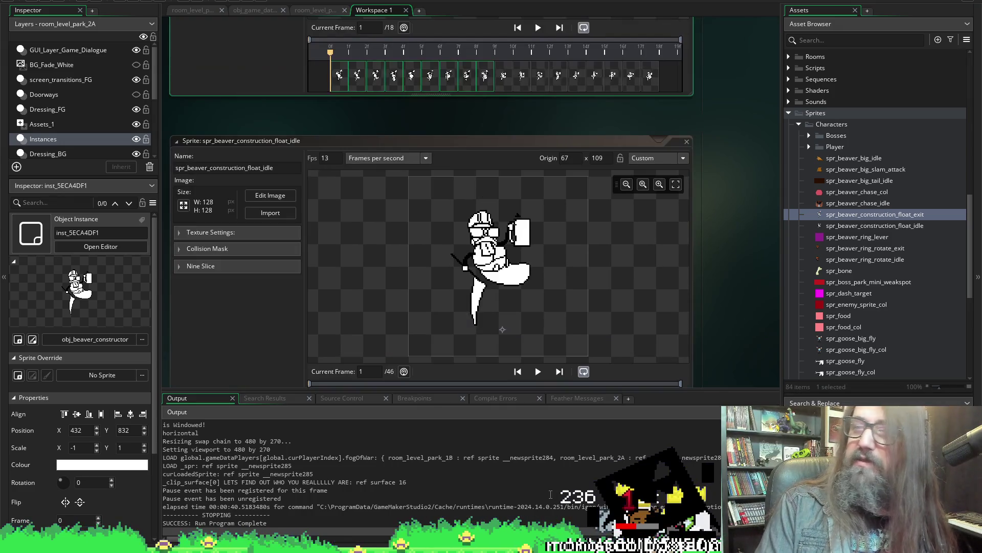
scroll(206, 276, "down", 2)
scroll(203, 310, "up", 3)
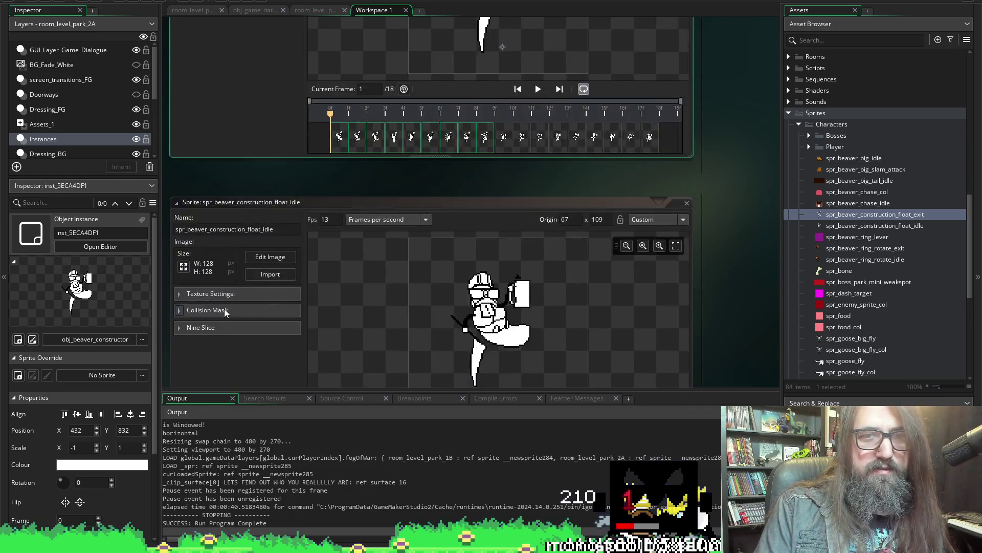
scroll(224, 307, "up", 2)
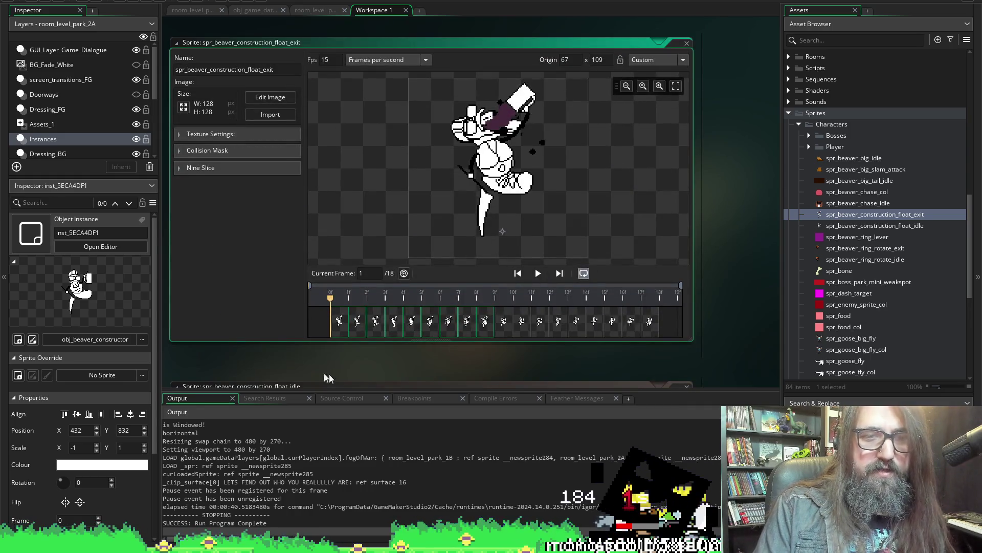
scroll(306, 370, "left", 2)
scroll(313, 374, "right", 2)
scroll(265, 319, "left", 1)
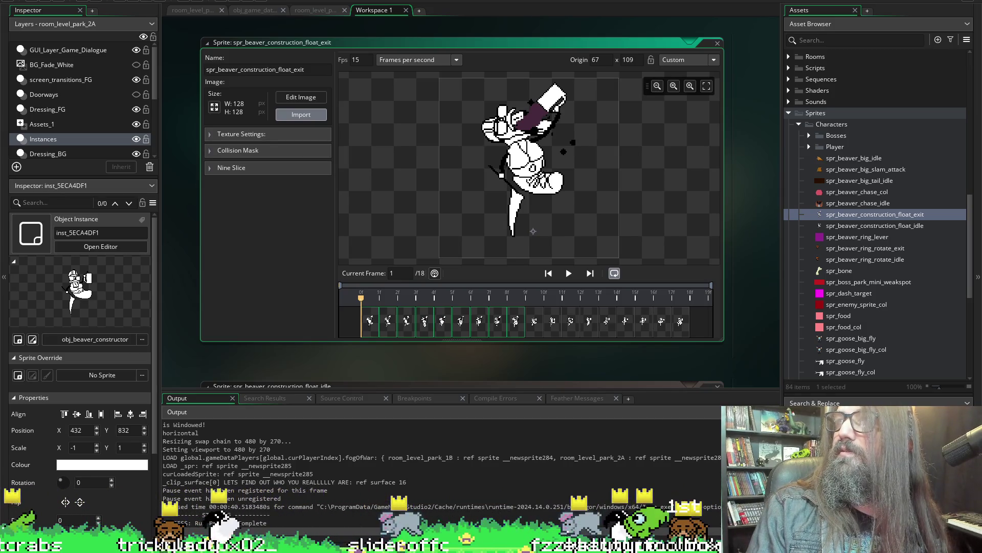
key("Return")
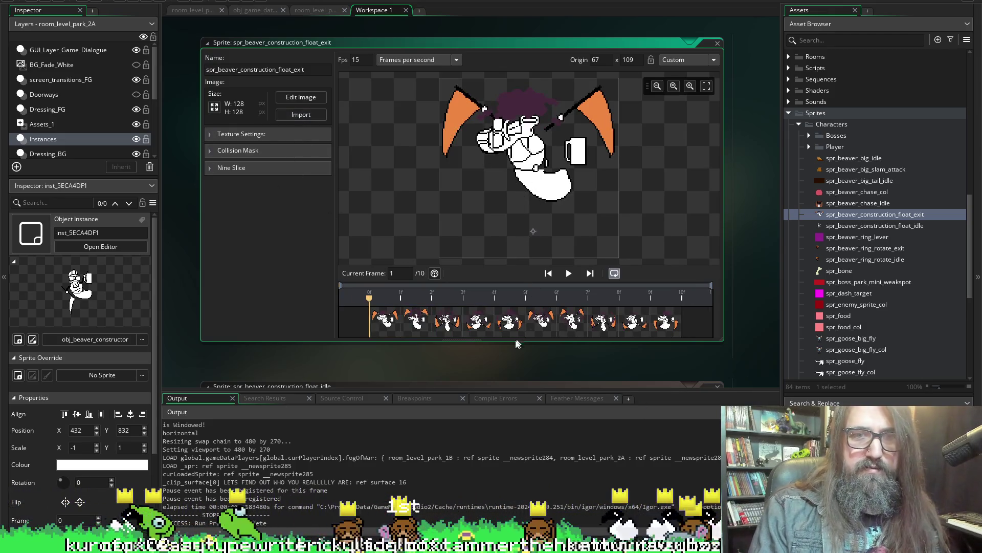
left_click(415, 329)
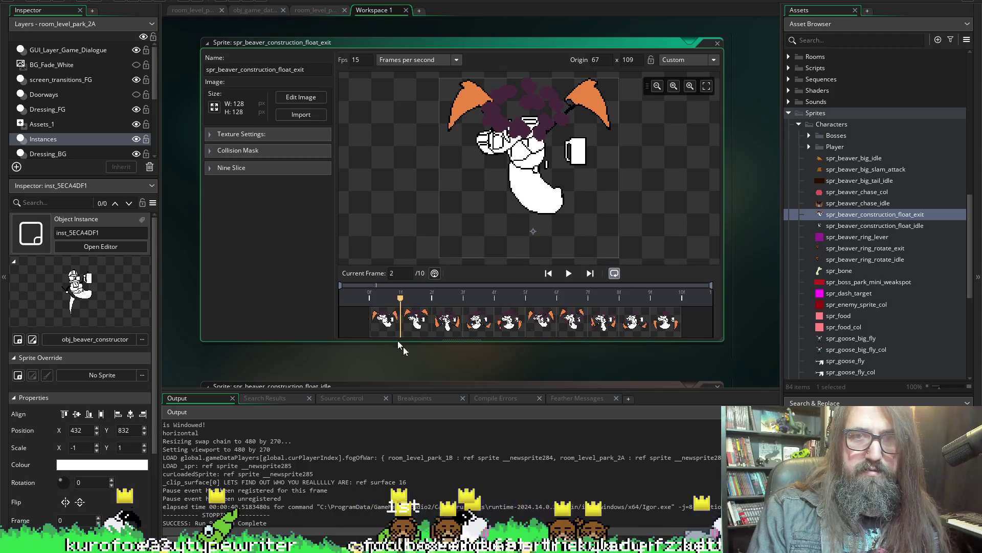
key("alt+Tab")
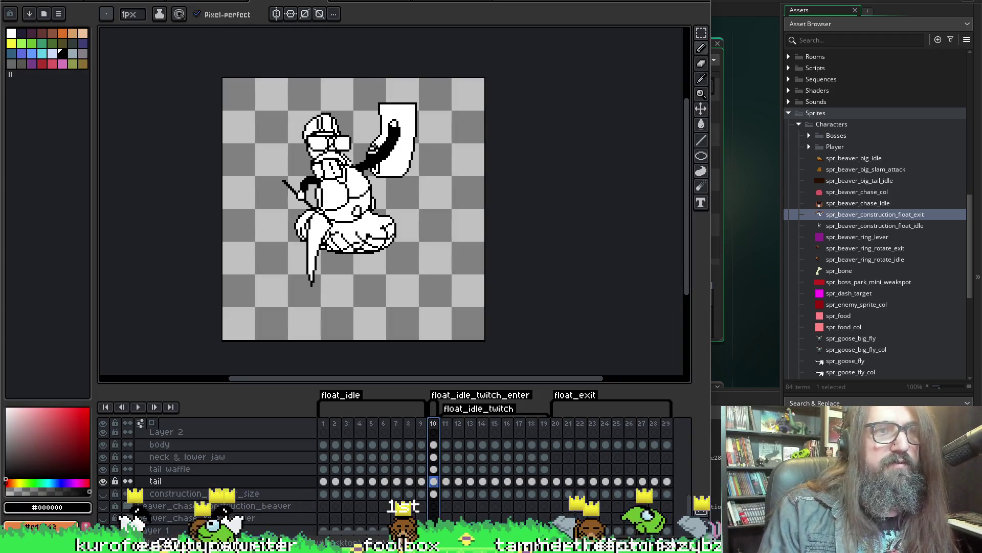
- In Export As, limit the export to the float_exit tagged frames
left_click(15, 2)
mouse_move(27, 84)
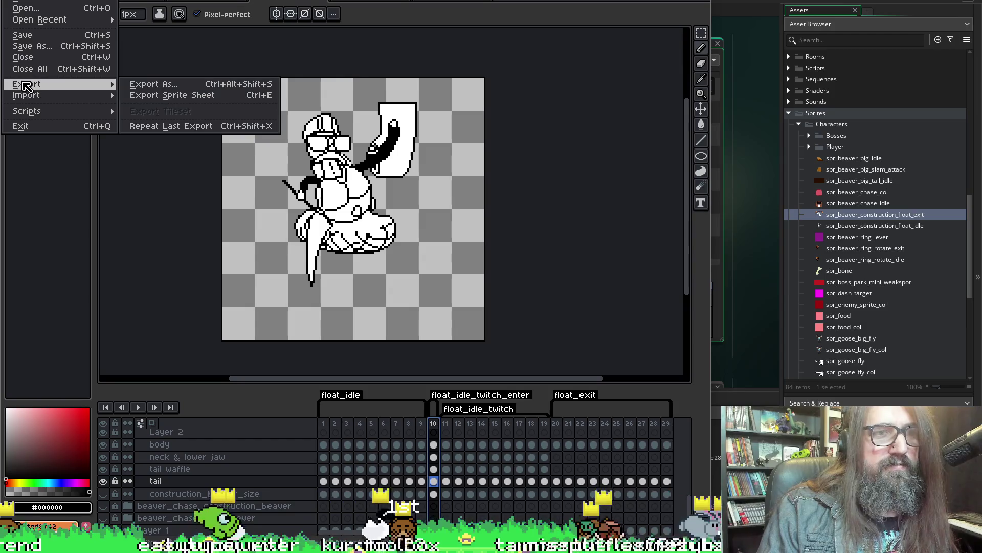
left_click(190, 86)
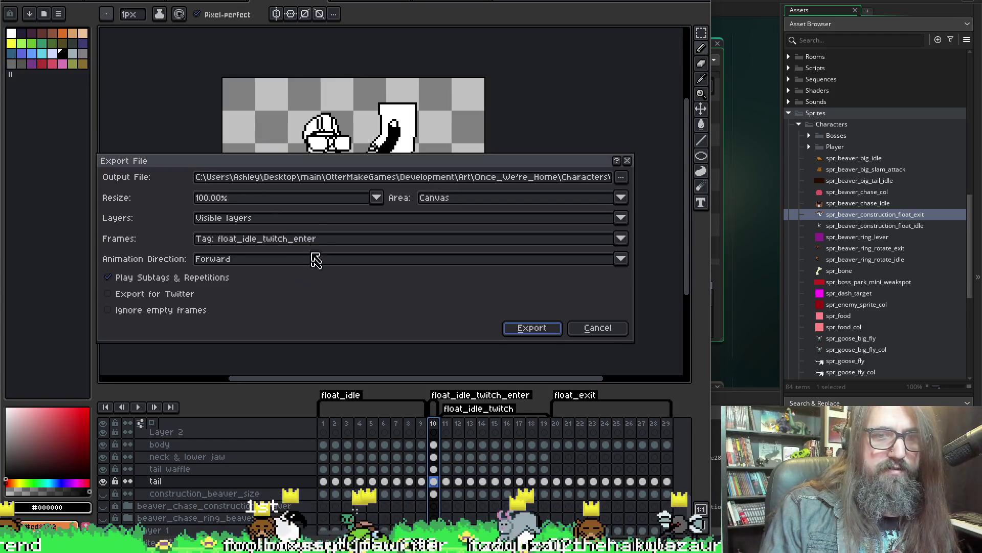
left_click(311, 240)
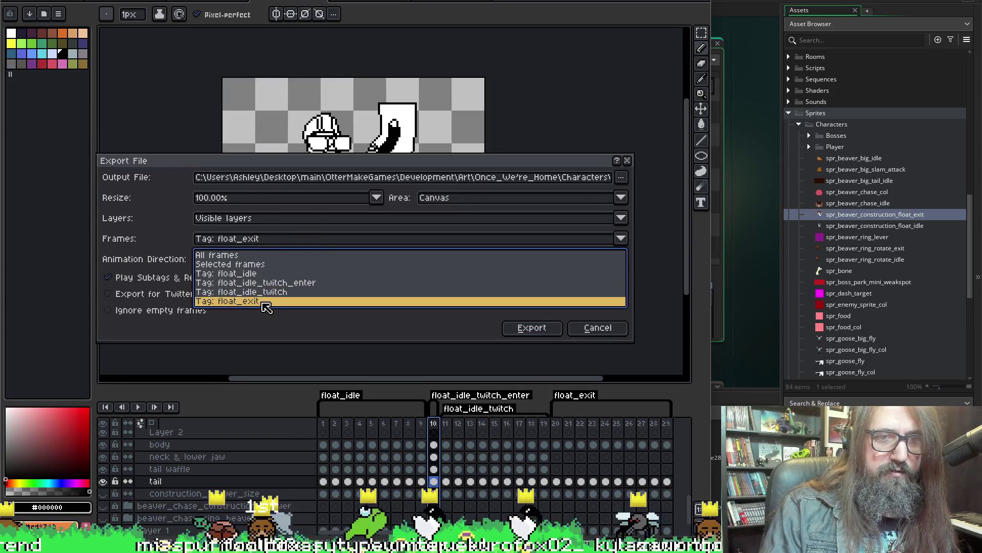
left_click(291, 302)
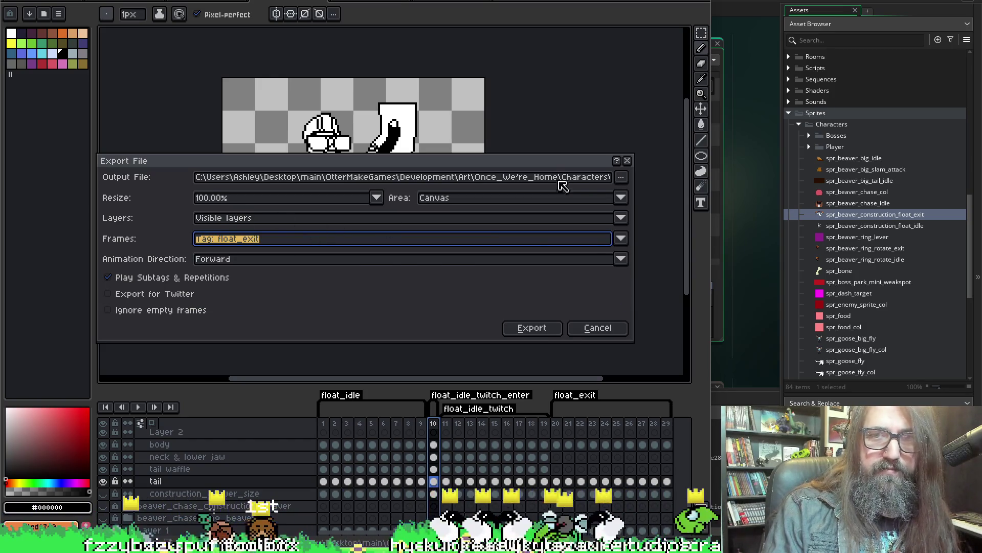
- Set the output to park_construction_beaver_floating_exit_01 in floating_idle_exit, replacing the existing frames
left_click(624, 178)
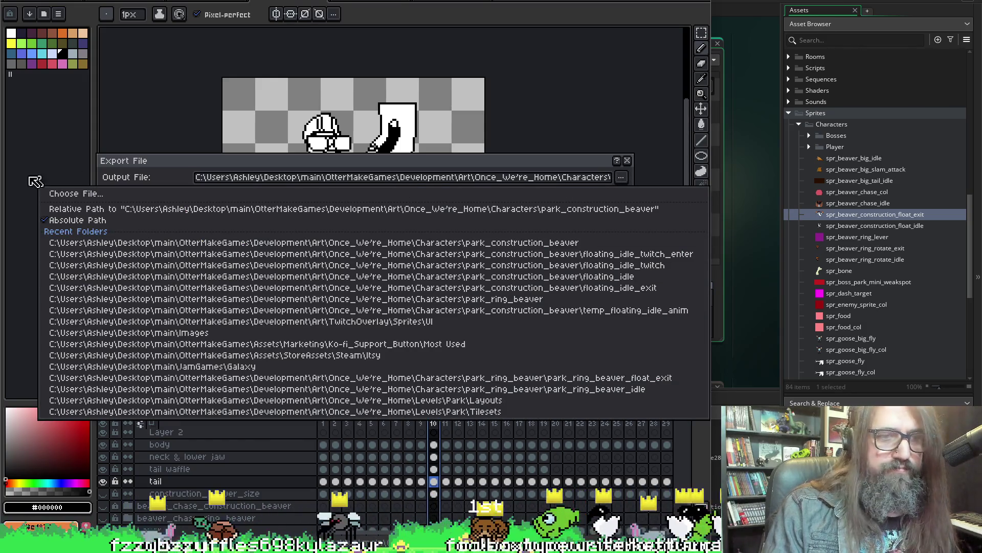
left_click(89, 197)
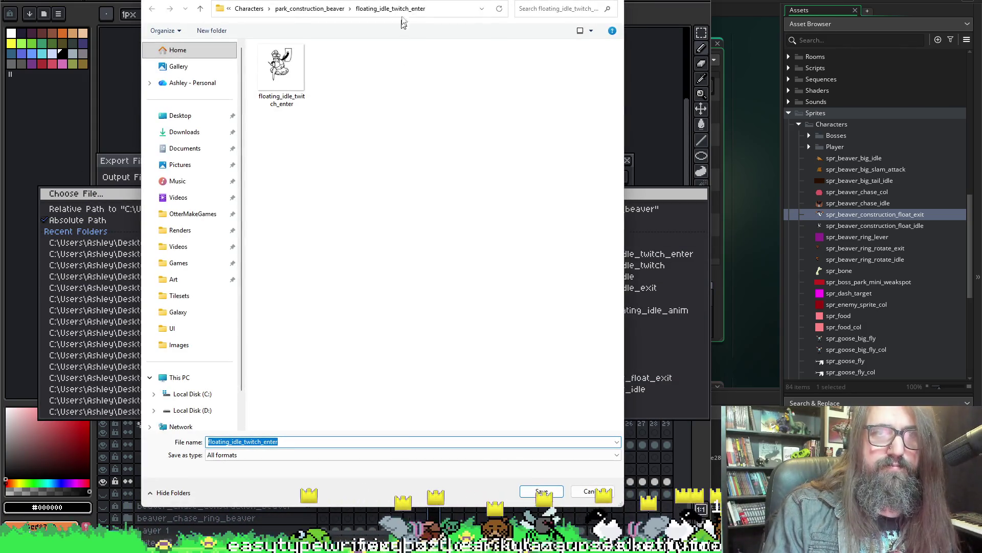
left_click(315, 8)
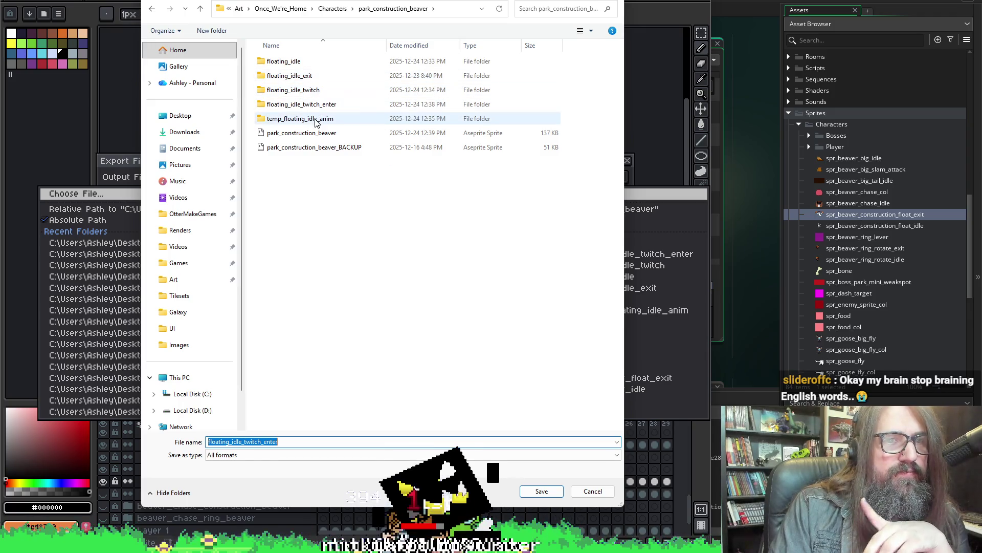
double_click(307, 77)
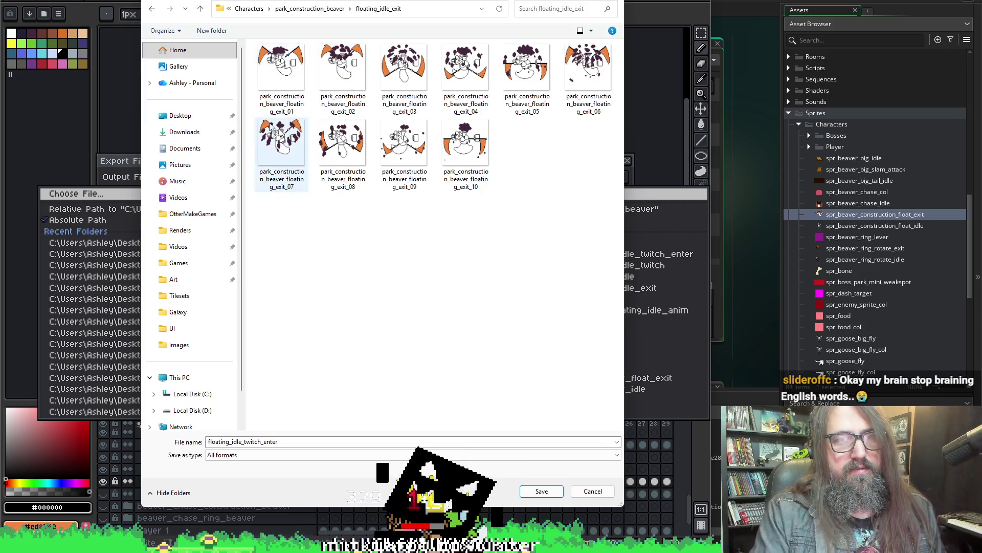
left_click(290, 86)
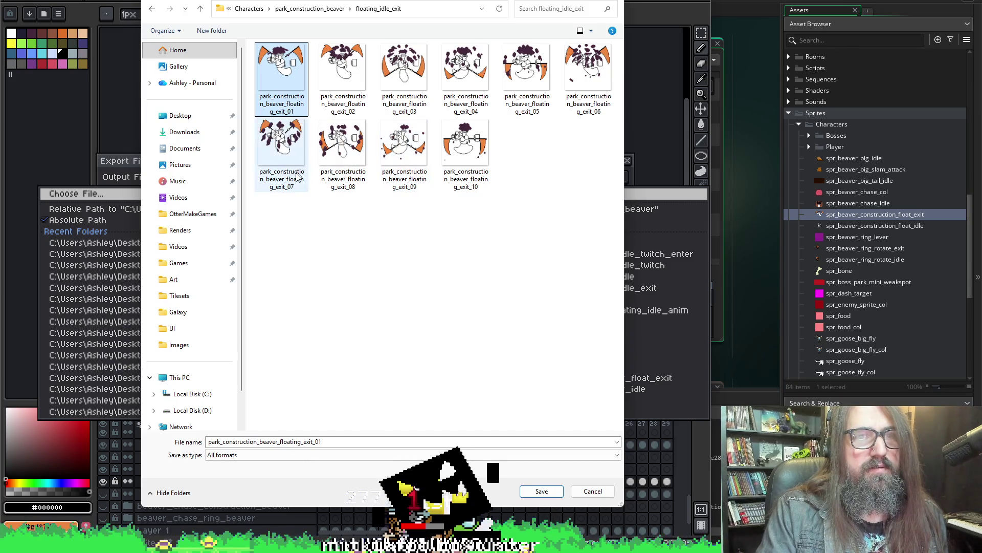
left_click(540, 499)
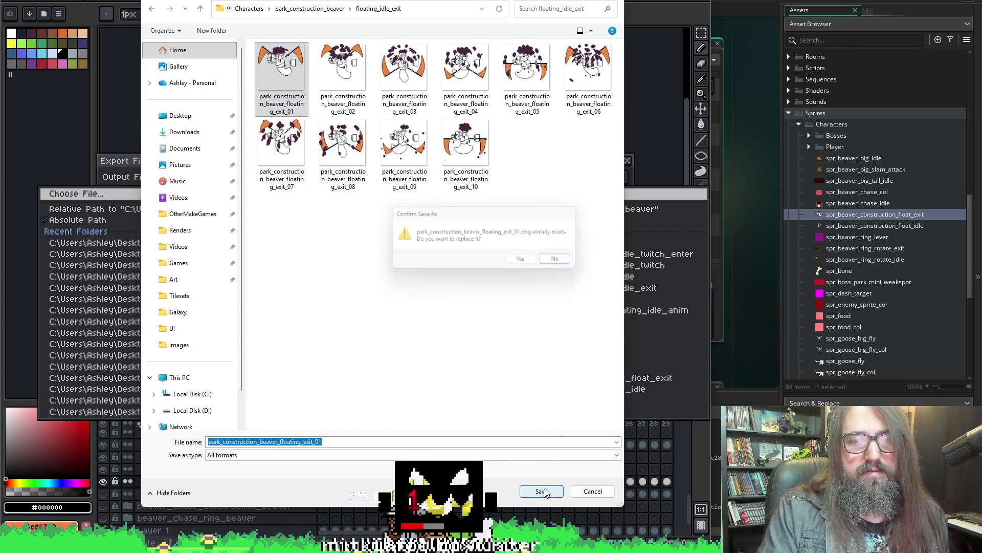
left_click(526, 263)
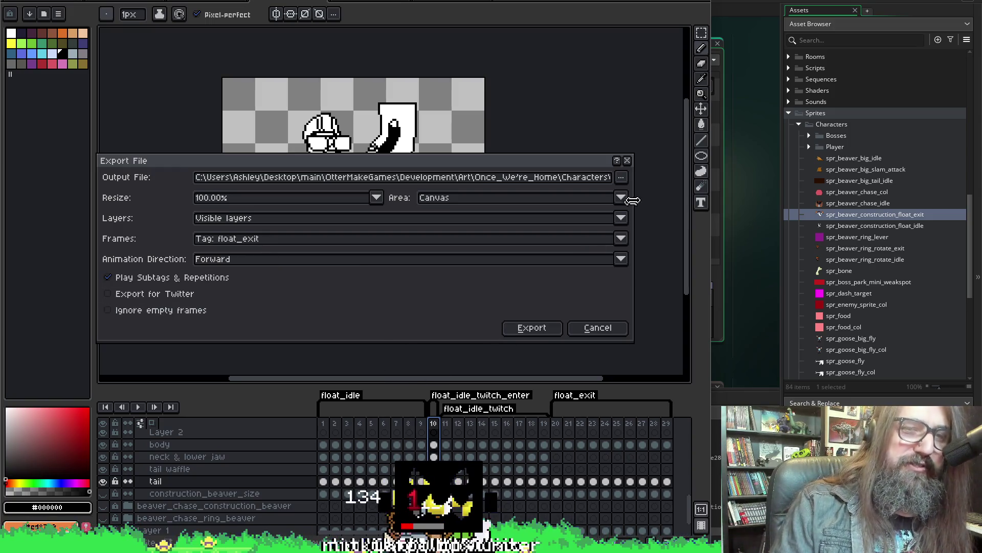
- Verify the output path and export the float_exit frames as numbered PNGs
left_click(610, 178)
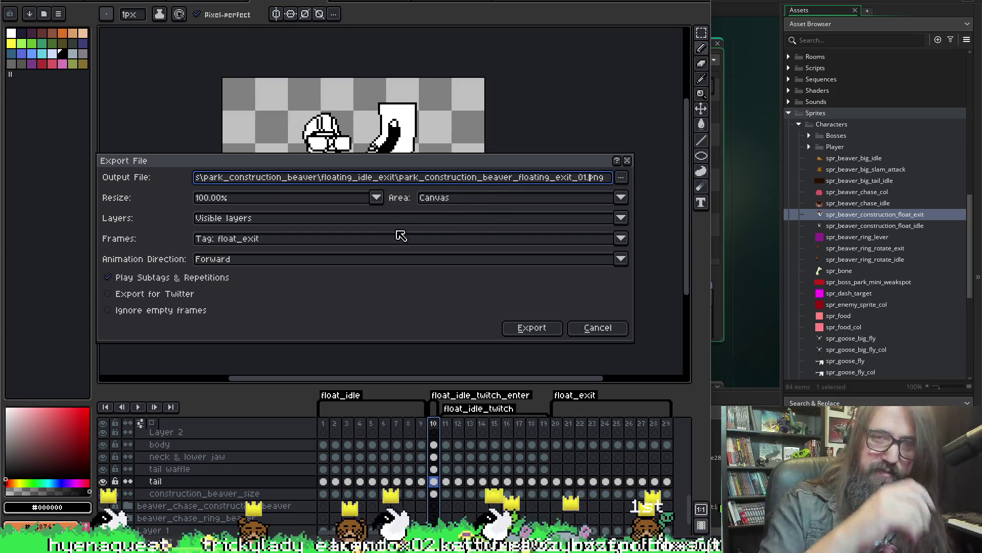
left_click(530, 327)
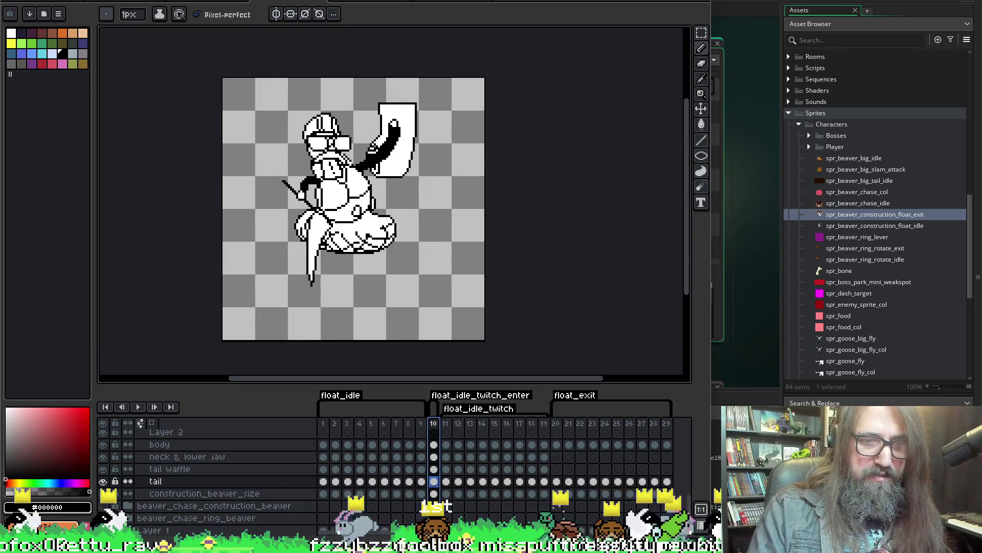
- Back in GameMaker, play the updated float_exit animation from frame 1, then start importing for float_idle
key("alt+Tab")
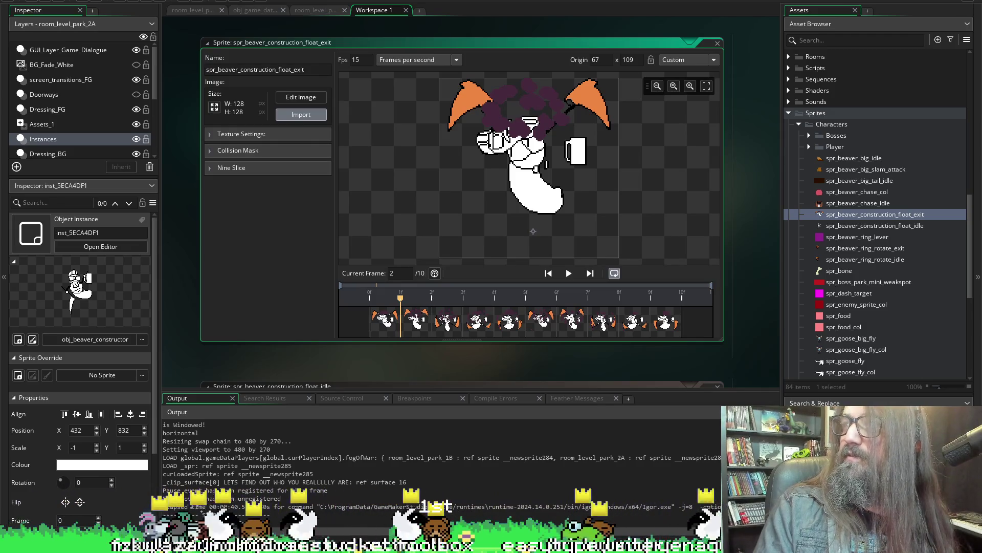
key("Left")
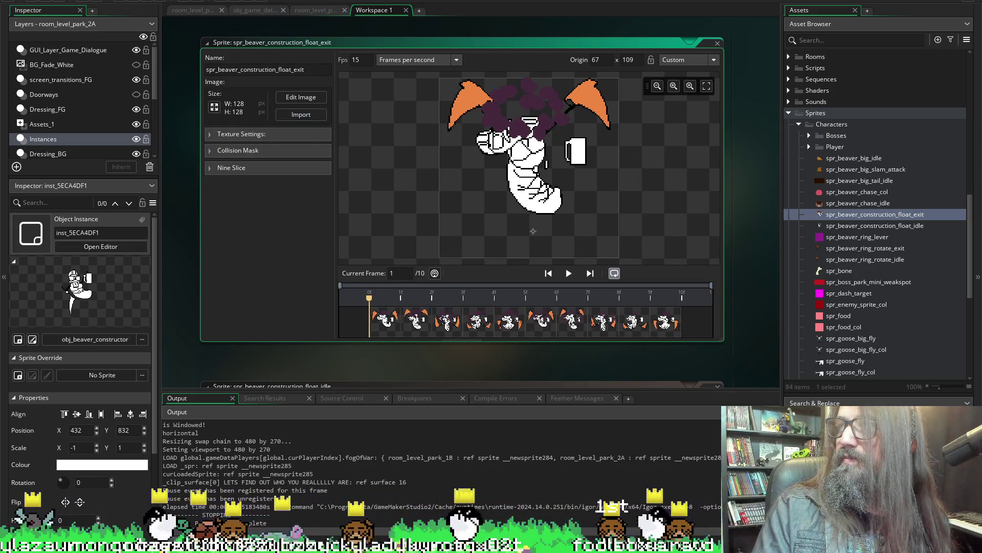
left_click(570, 273)
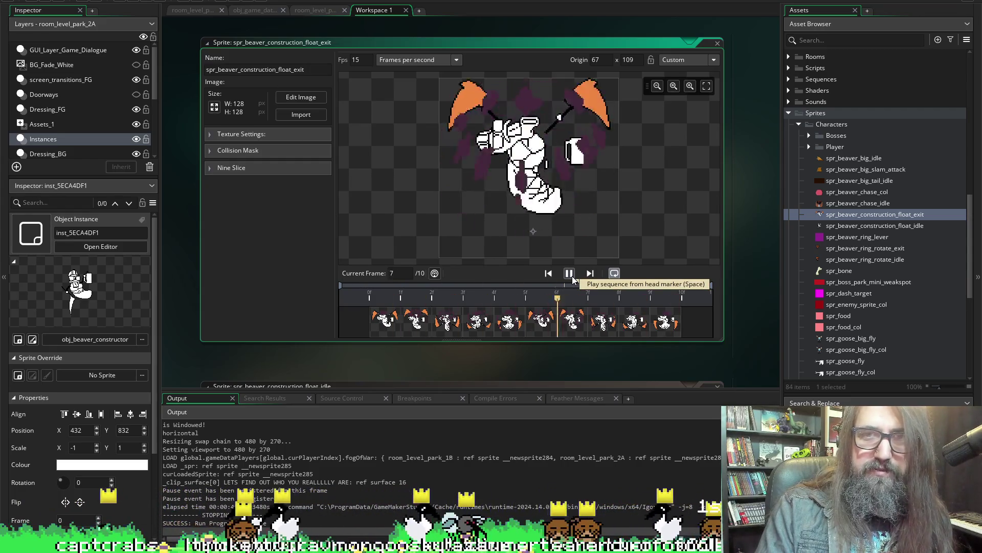
left_click(573, 276)
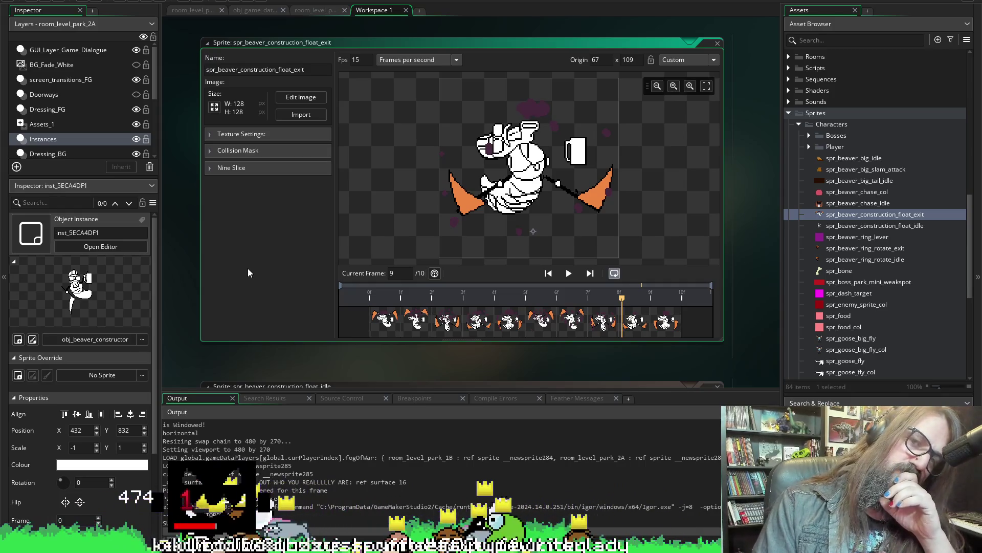
scroll(248, 294, "down", 1)
scroll(247, 294, "down", 3)
scroll(304, 209, "down", 1)
left_click(309, 181)
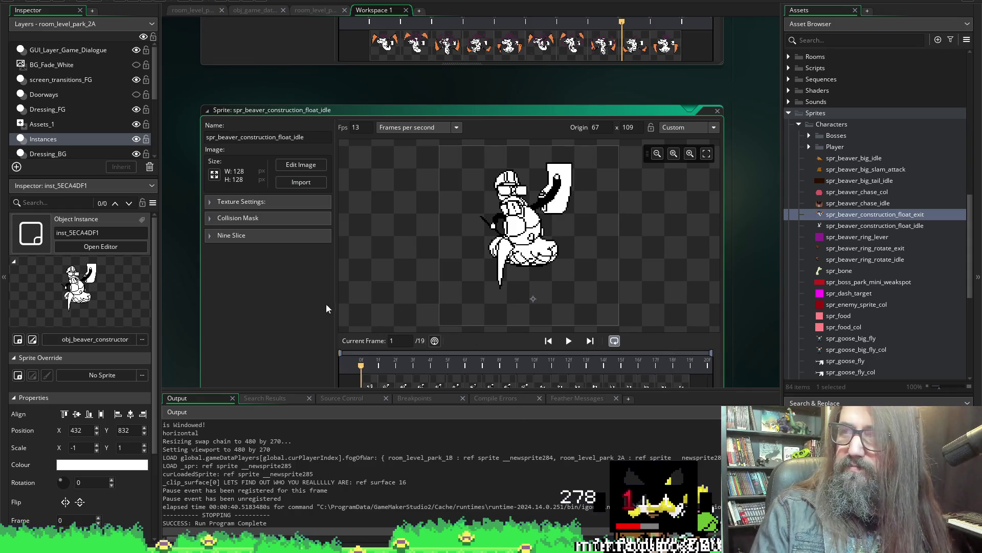
scroll(183, 302, "down", 2)
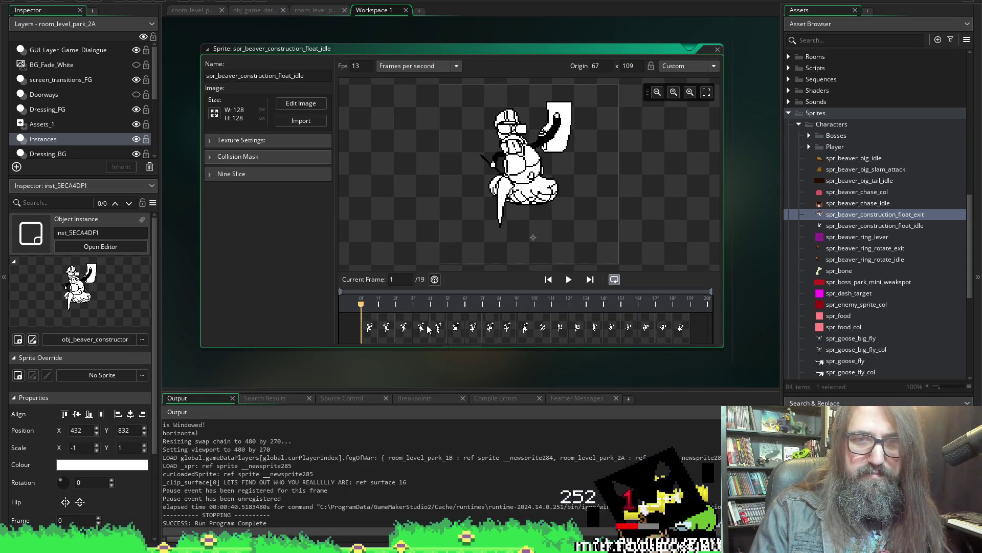
- Step through the idle loop's opening frames to find where the repeat should start
left_click(507, 328)
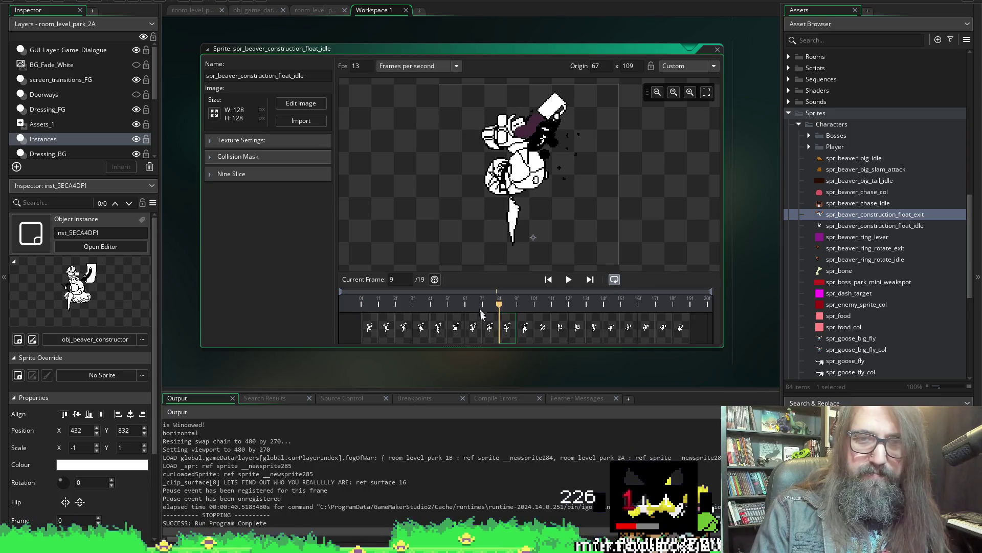
left_click(489, 327)
left_click(474, 331)
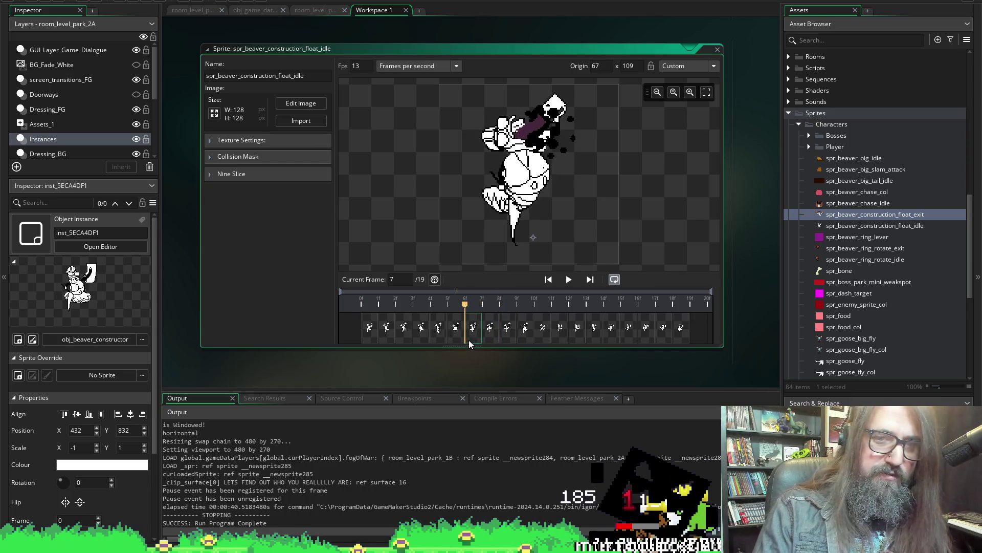
left_click(438, 328)
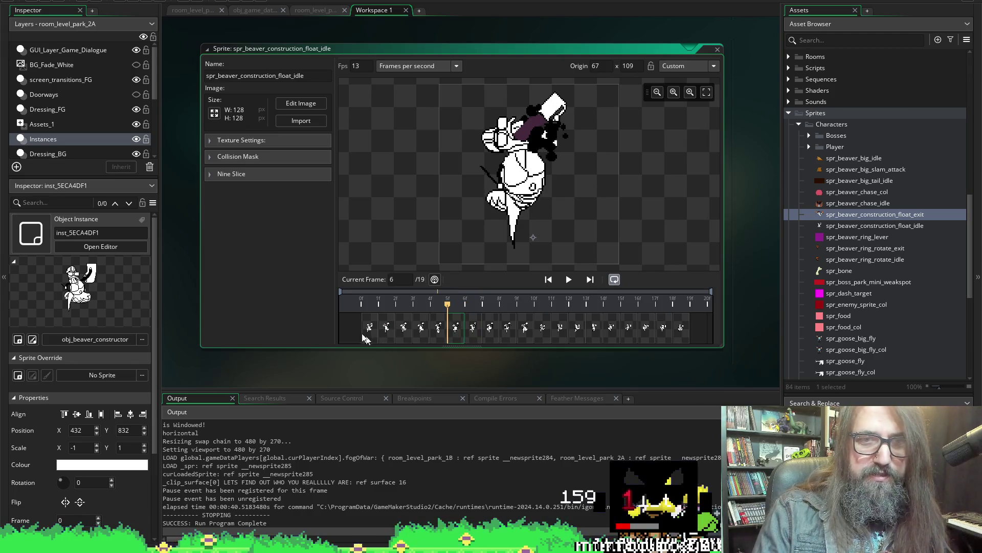
left_click(370, 328)
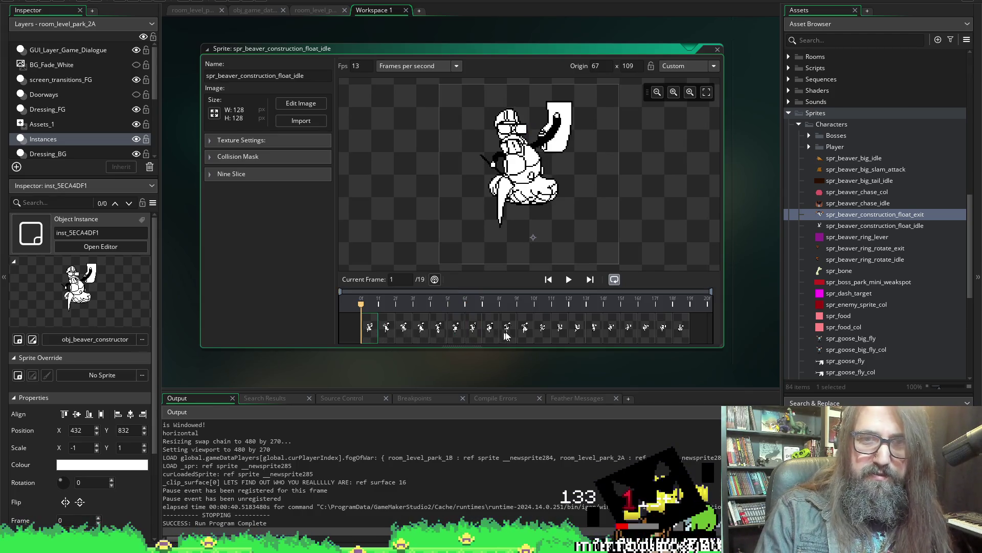
left_click(527, 332)
left_click(543, 330)
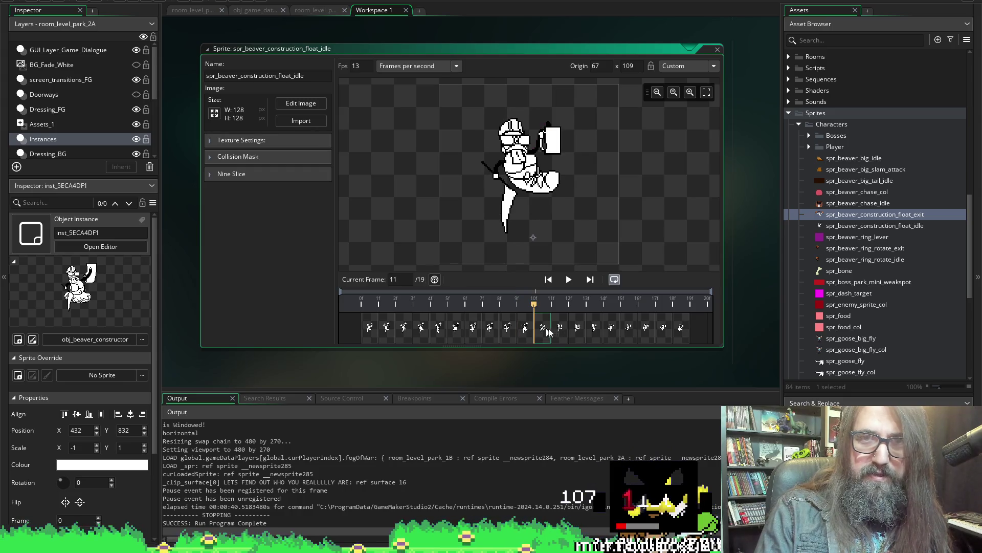
left_click(531, 334)
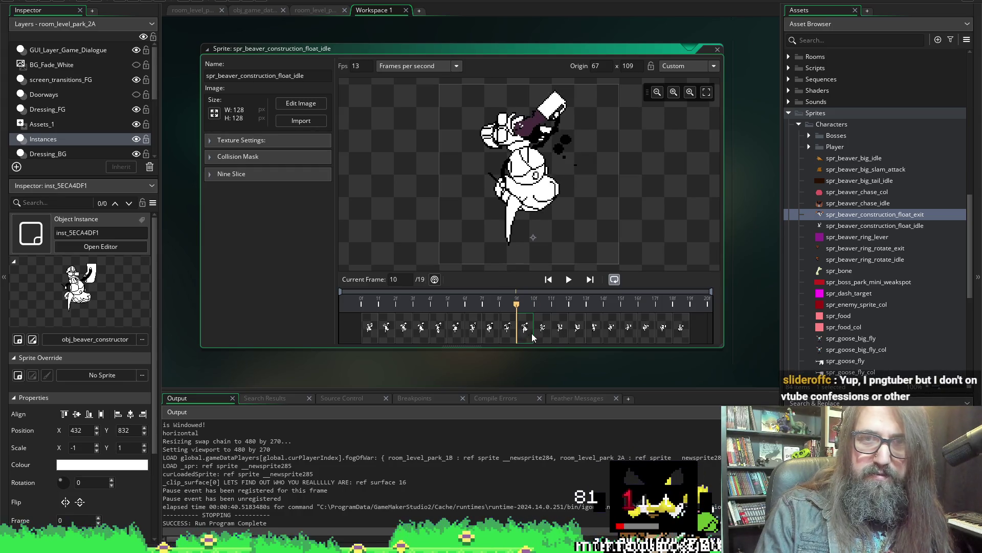
- Move the first ten frames to the end of the loop and play the reordered idle animation
left_click(368, 326, "shift")
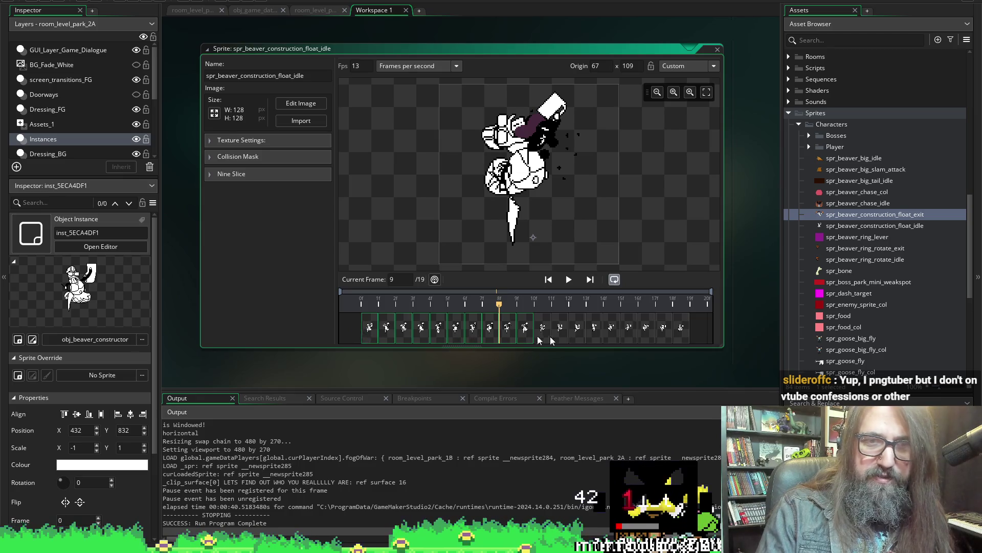
left_click_drag(537, 340, 710, 335)
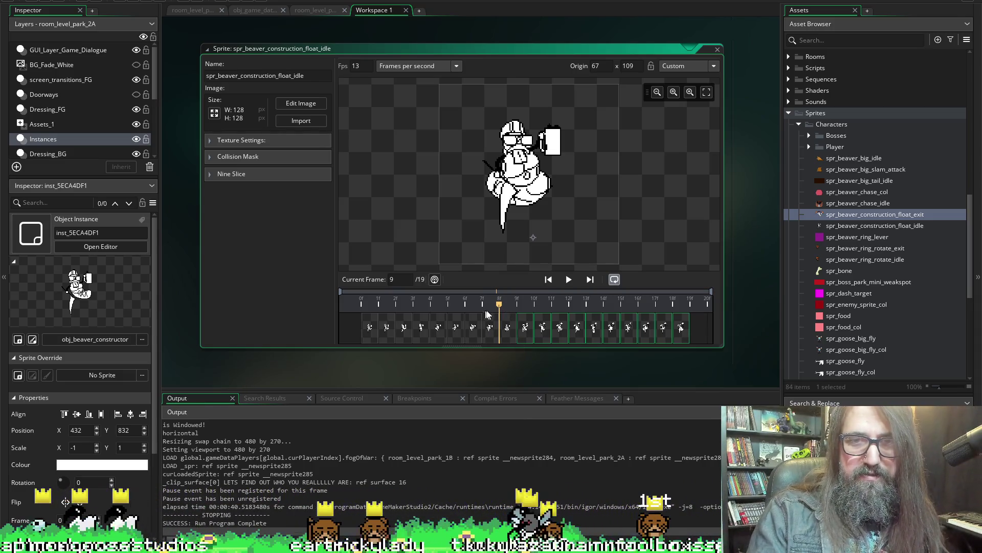
mouse_move(497, 304)
left_mouse_down()
mouse_move(499, 322)
mouse_move(361, 319)
left_mouse_up()
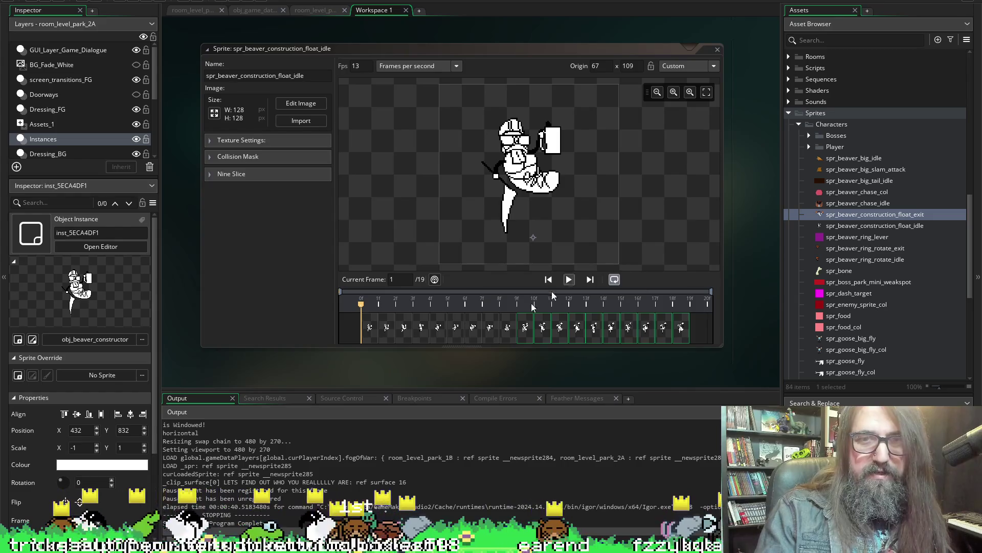
left_click(385, 327)
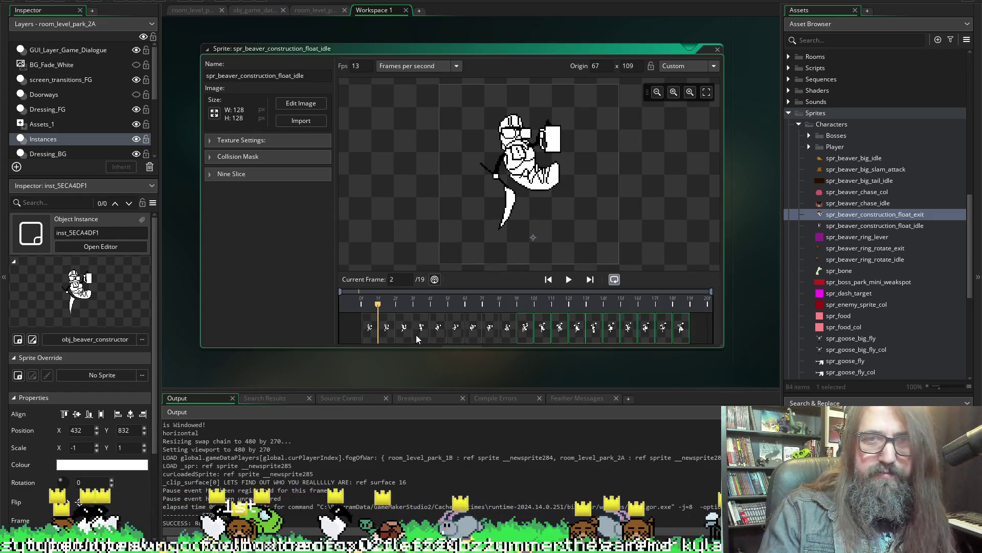
key("space")
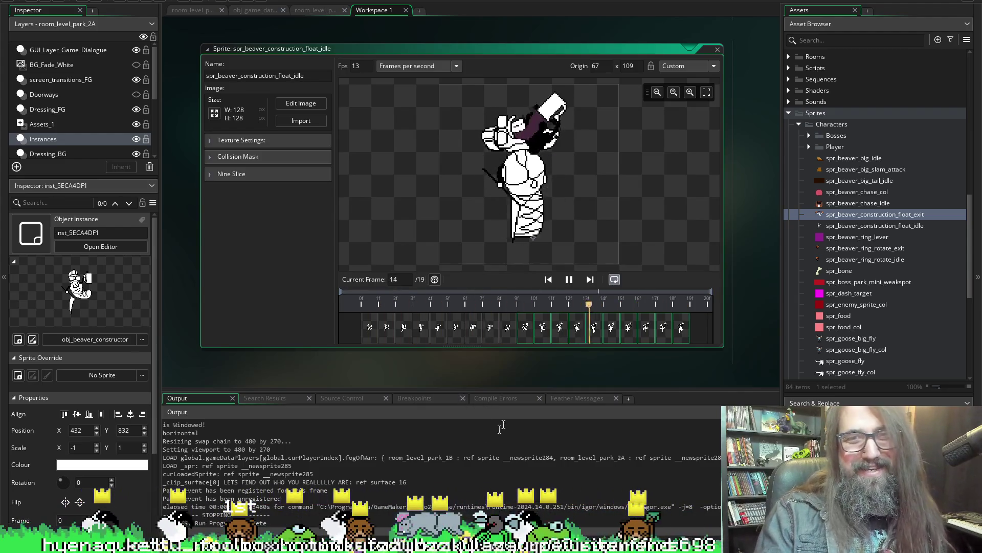
left_click(372, 329)
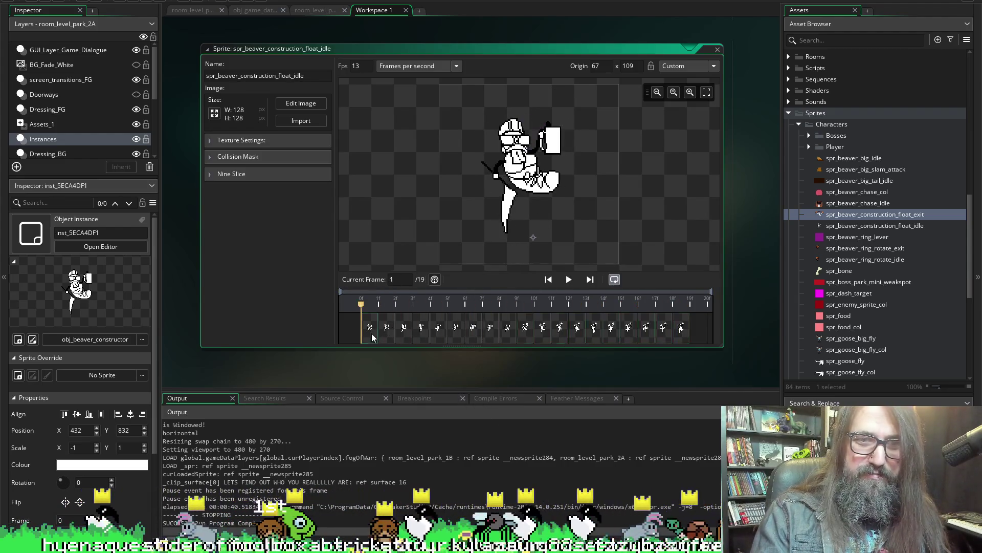
key("space")
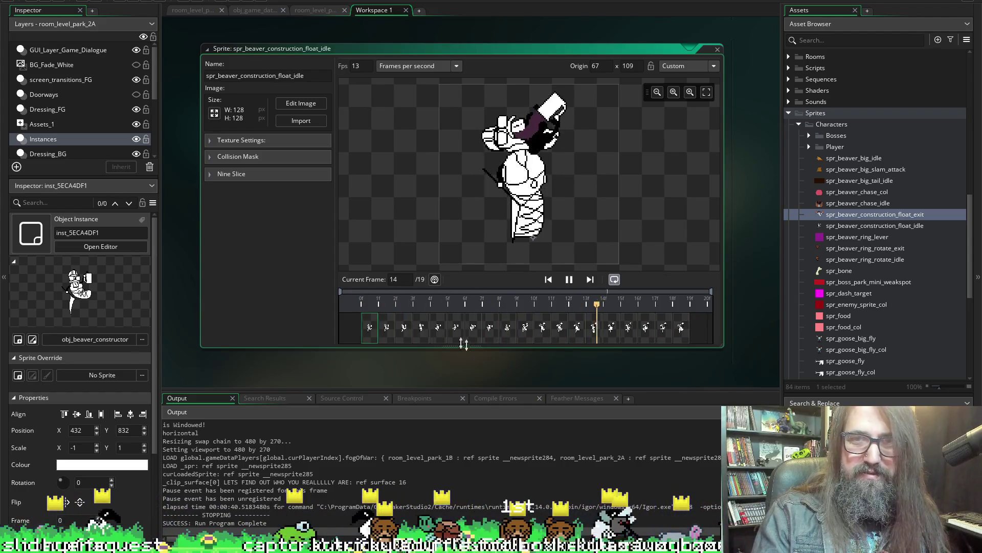
- Select frames 1 through 9 and paste copies to extend the loop to 28 frames
left_click(526, 328)
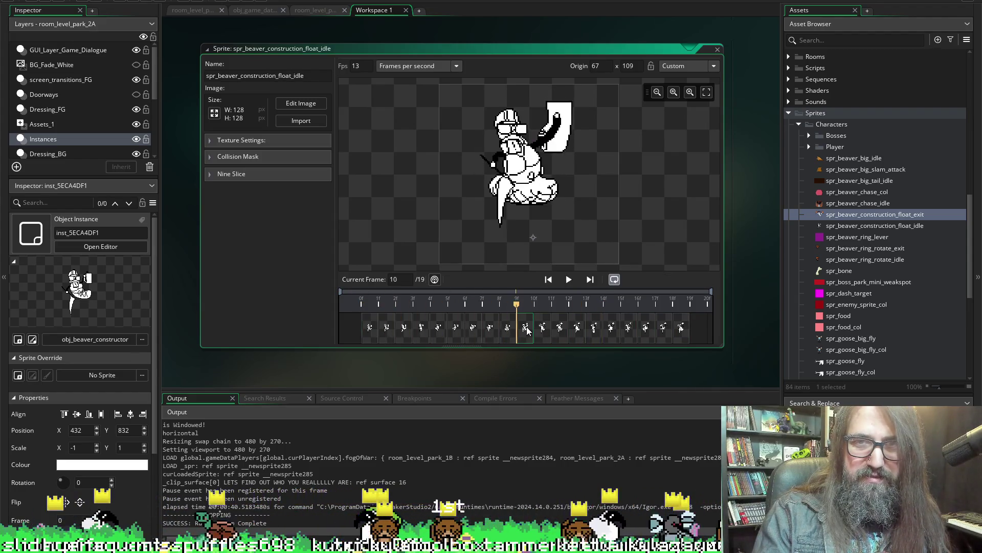
left_click(507, 327)
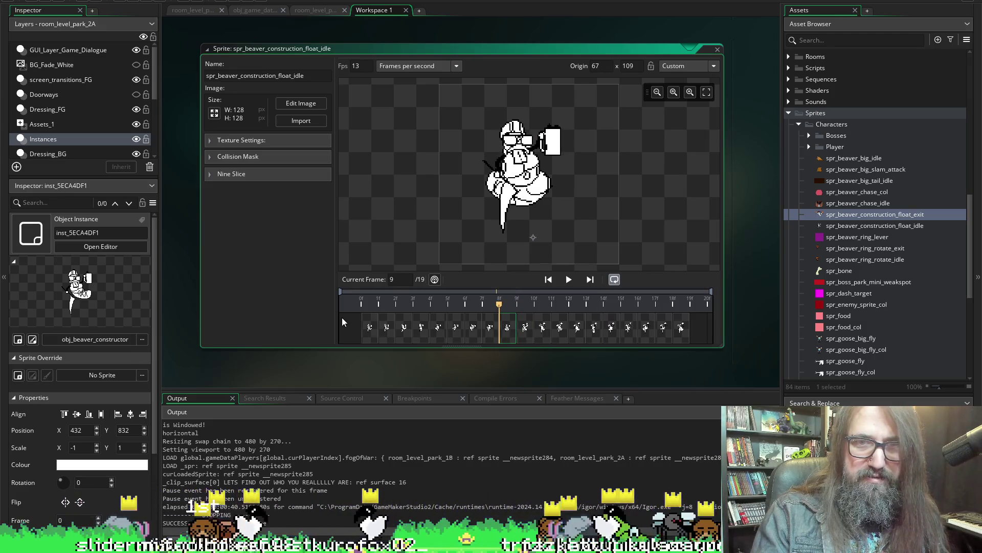
left_click(499, 323, "shift")
left_click(513, 330)
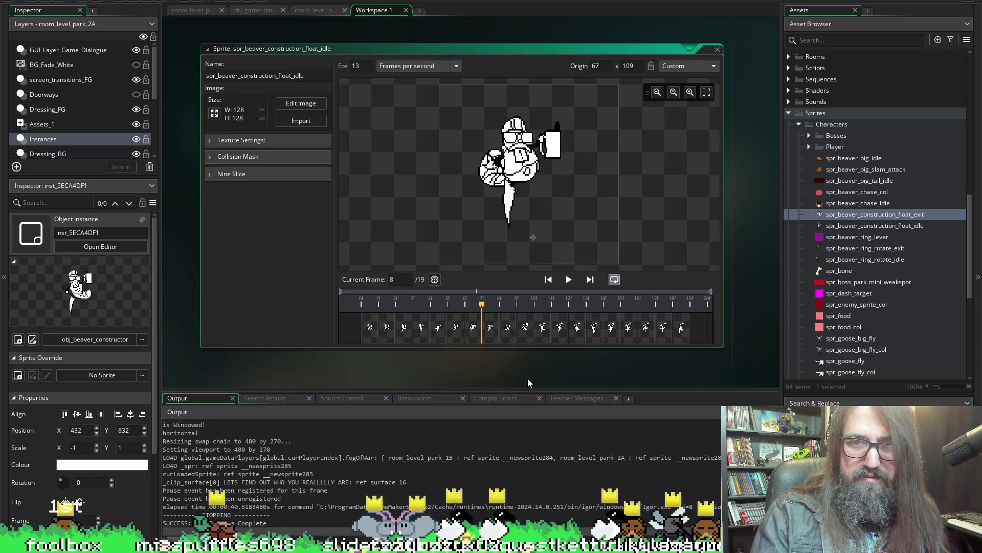
key("ctrl+v")
key("ctrl+v")
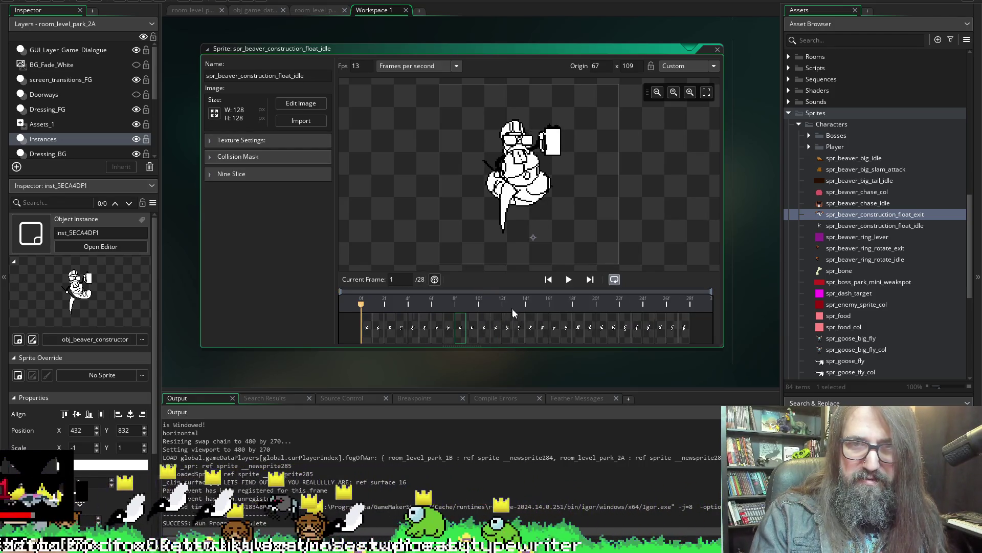
- Step through the lengthened loop, then paste copies of frames 29–37 to extend it further
left_click(564, 329)
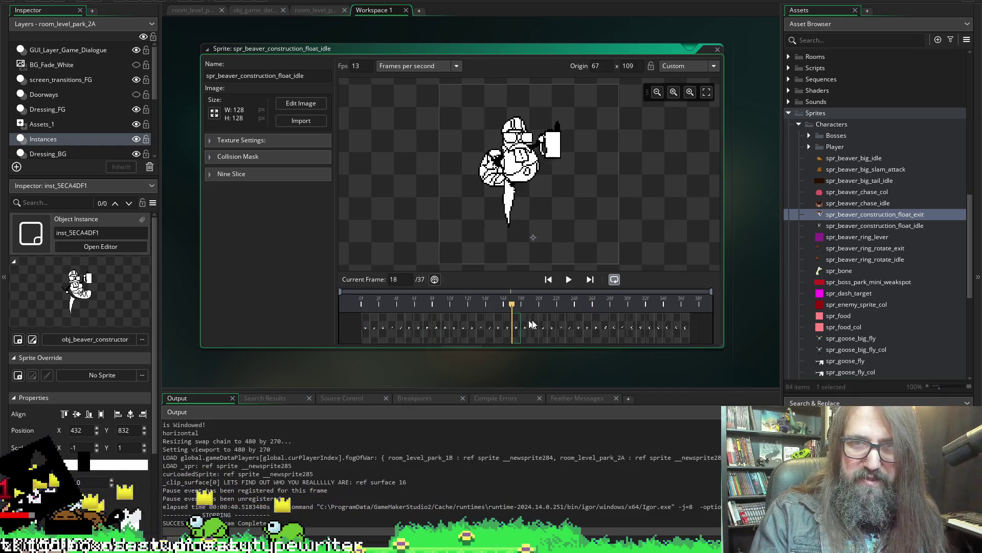
left_click(540, 329)
left_click(472, 326)
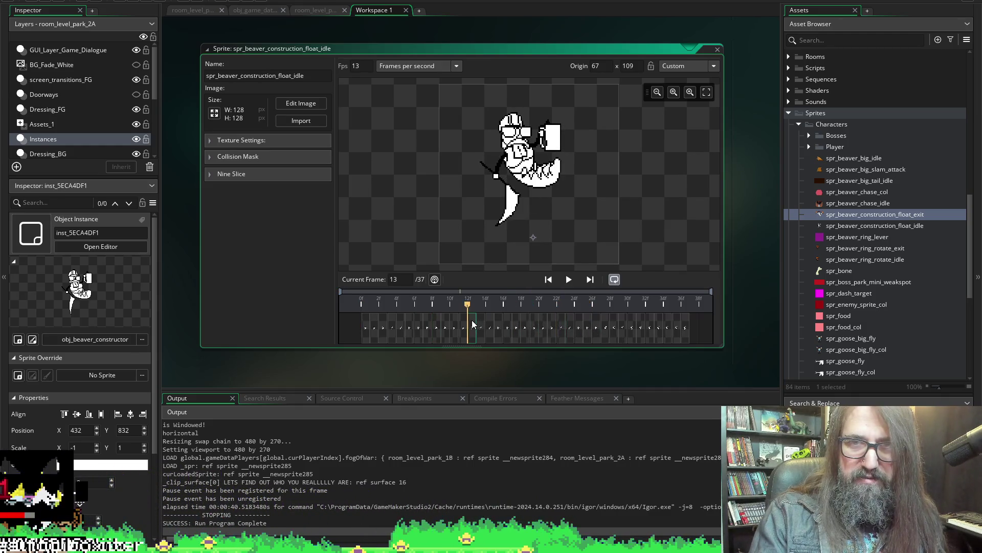
key("Right")
key("Right")
key("Right")
key("Right")
key("Right")
key("Right")
key("Right")
key("Right")
key("Right")
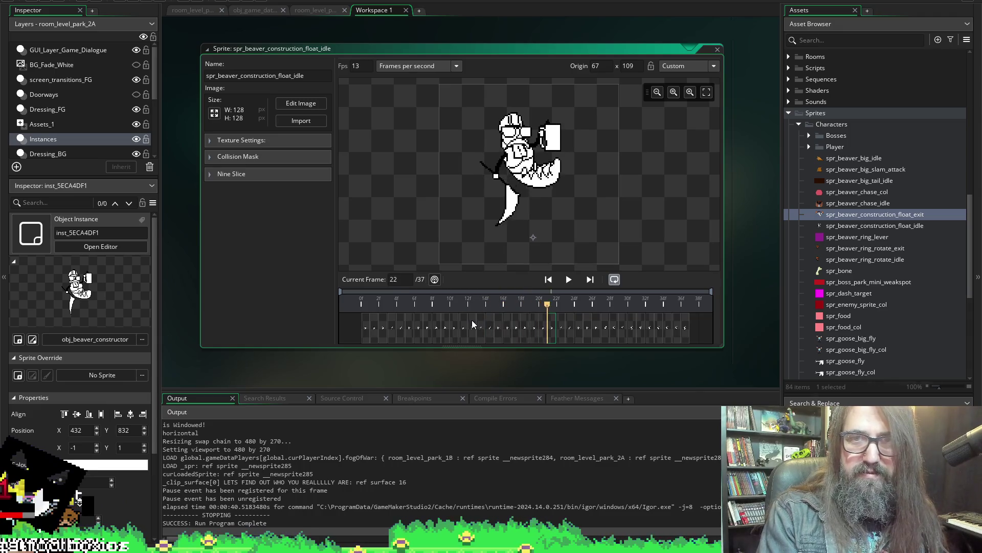
key("Right")
key("Right")
key("Right")
key("Right")
key("Right")
key("Right")
key("Right")
key("Right")
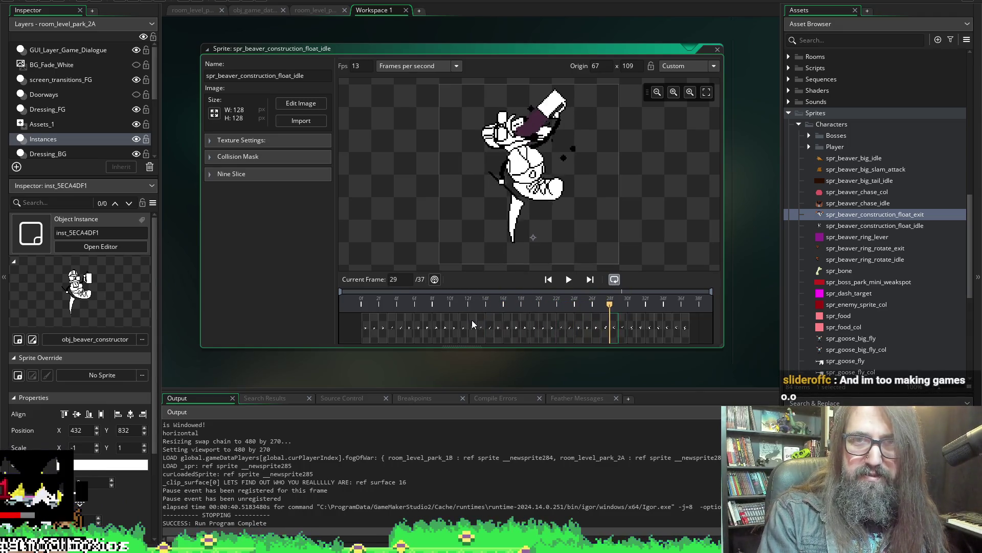
key("Left")
key("Left")
key("Left")
key("Right")
key("Right")
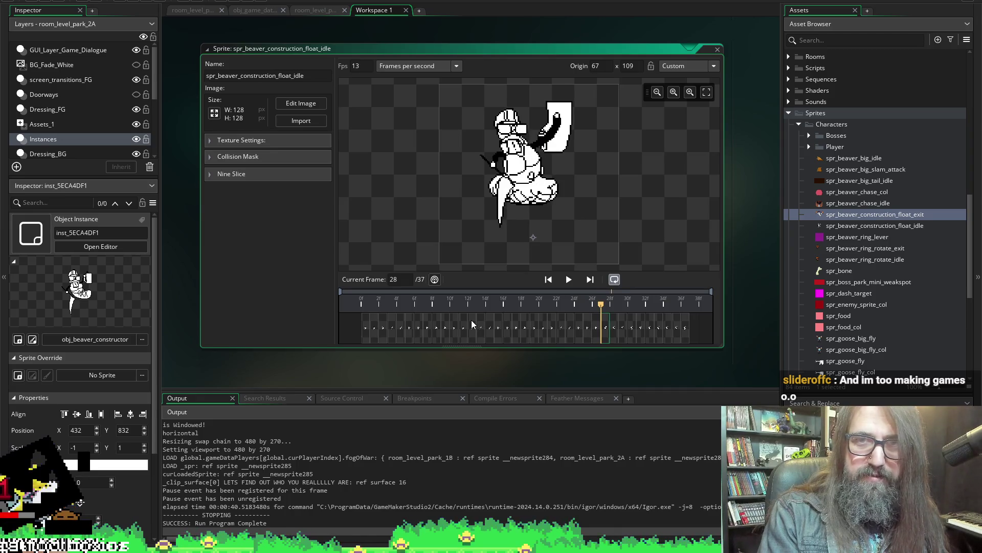
key("Right")
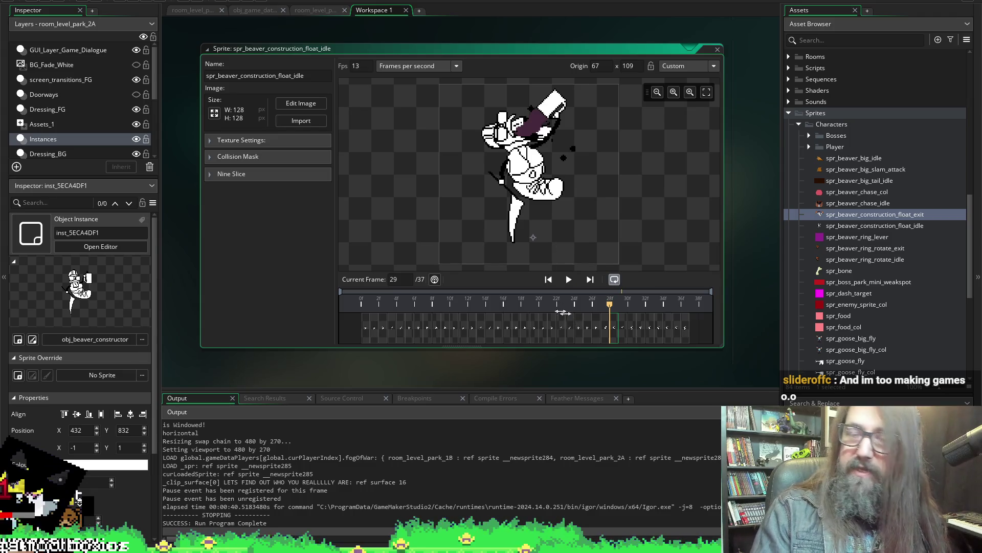
left_click(685, 328, "shift")
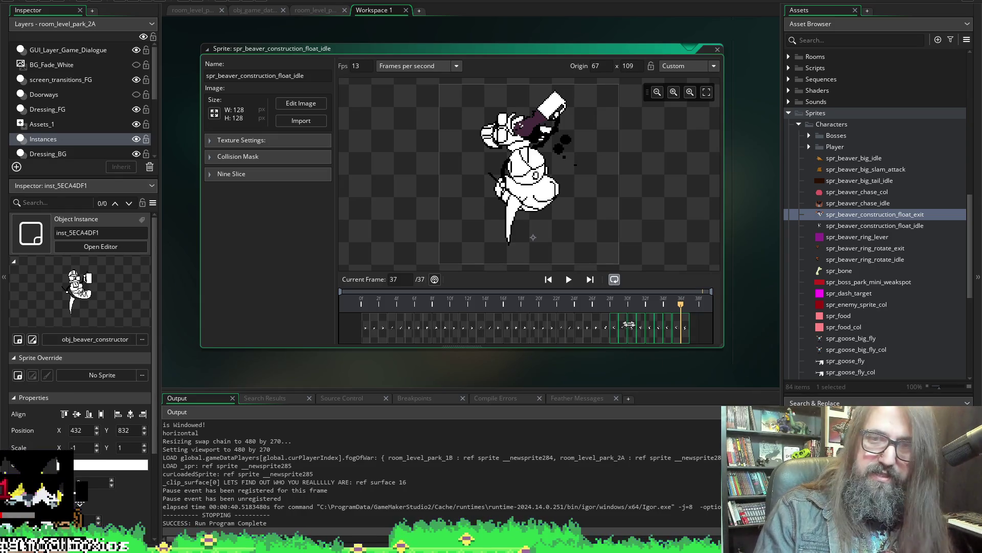
key("ctrl+v")
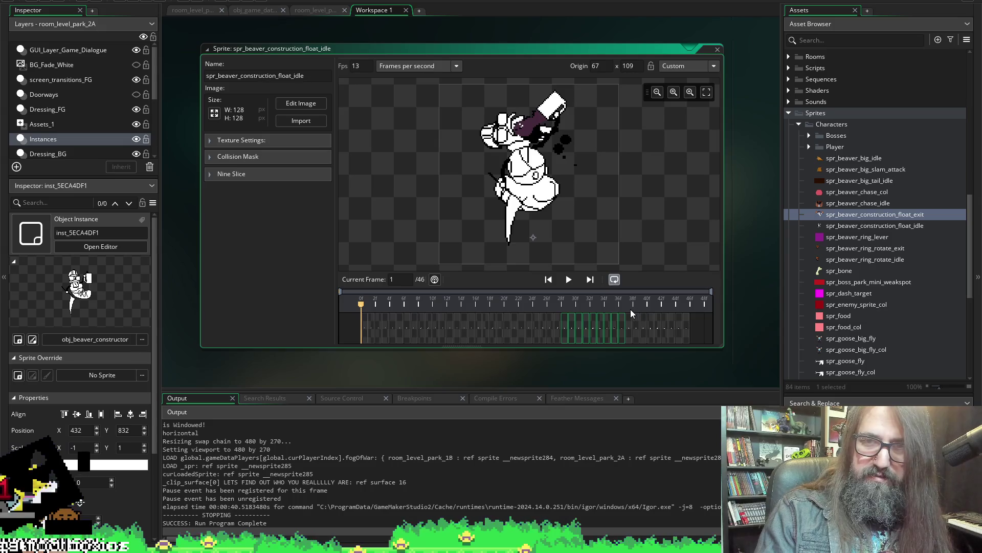
- Preview the loop and compare poses around frames 9–11 to locate a stray duplicate frame
left_click(631, 308)
key("space")
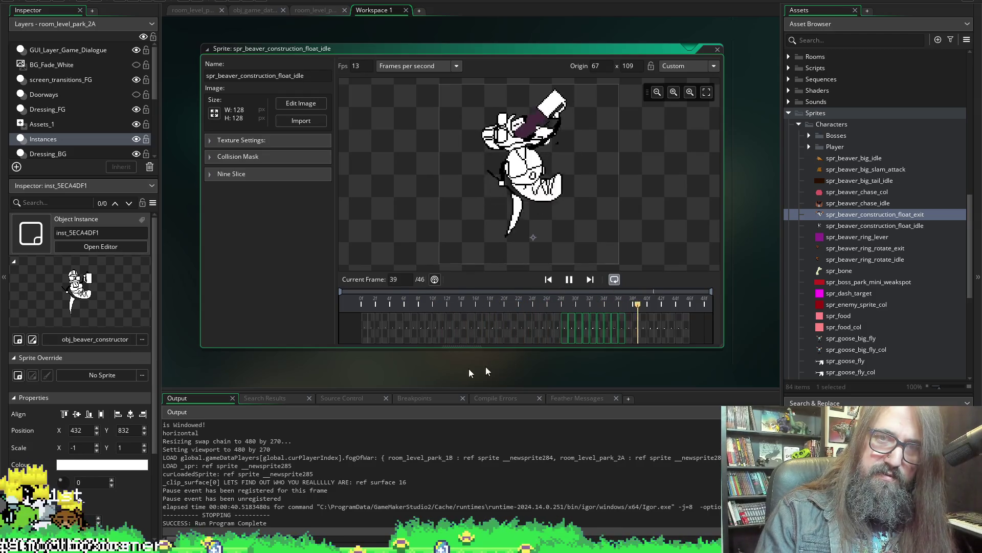
key("space")
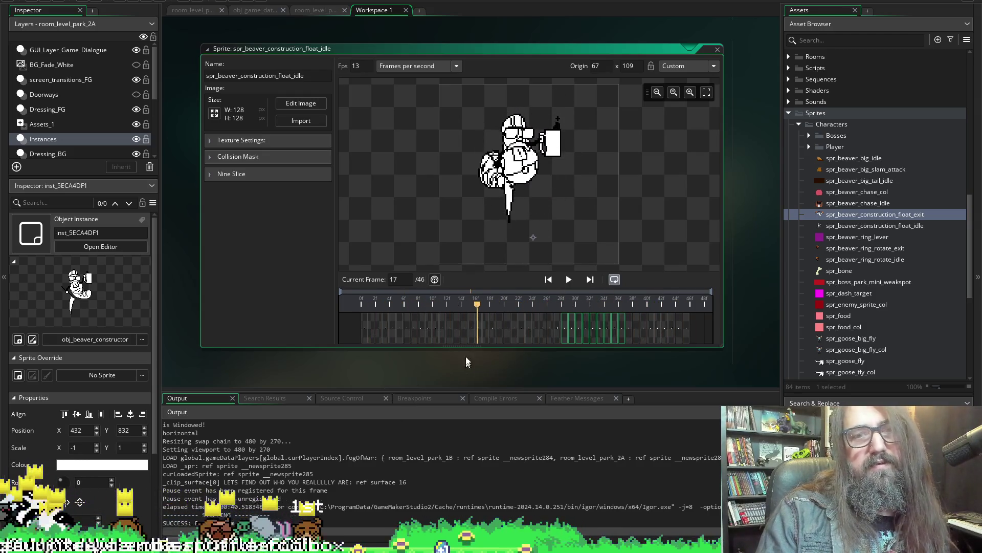
left_click(423, 305)
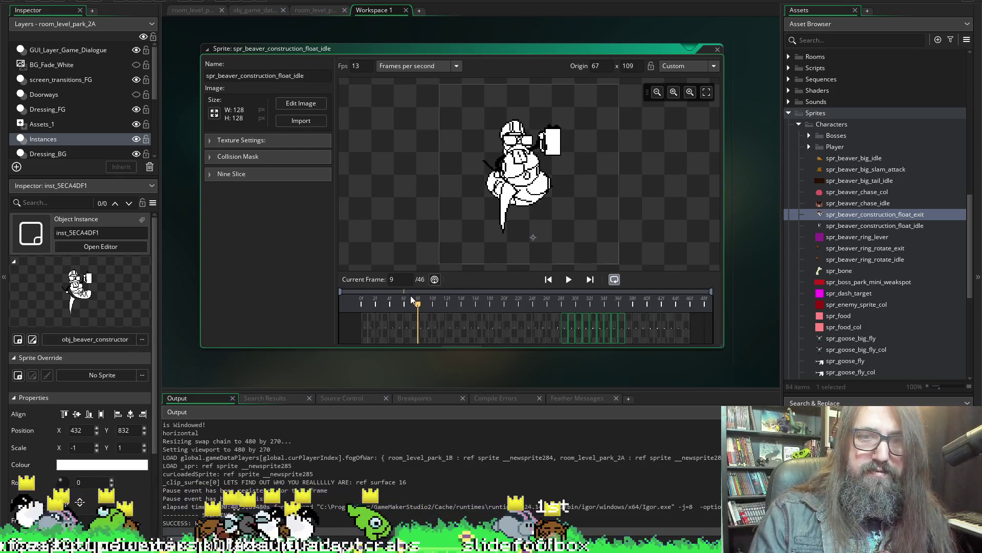
key("Left")
key("Left")
key("Left")
key("Right")
key("Right")
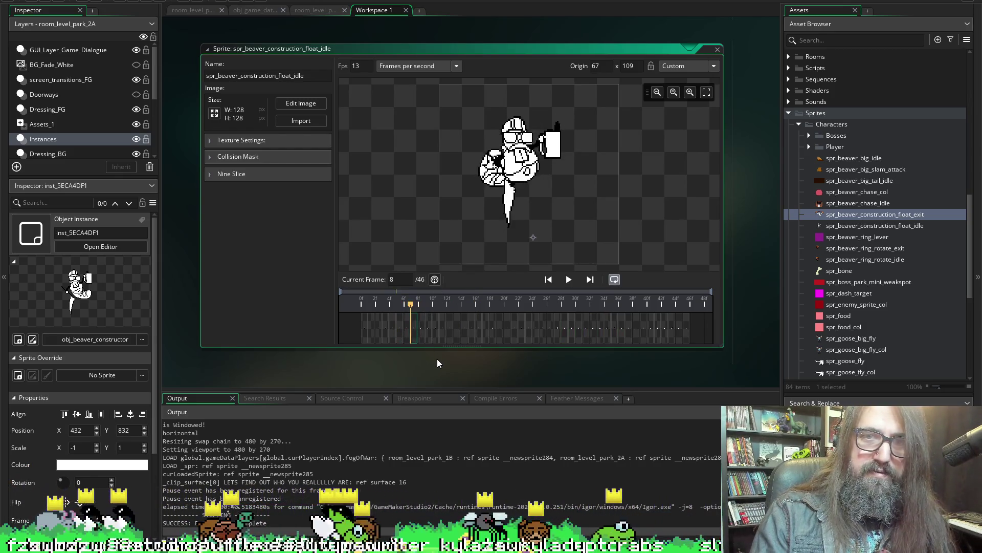
key("Right")
key("Right")
key("Right")
key("Left")
key("Left")
key("Left")
key("Right")
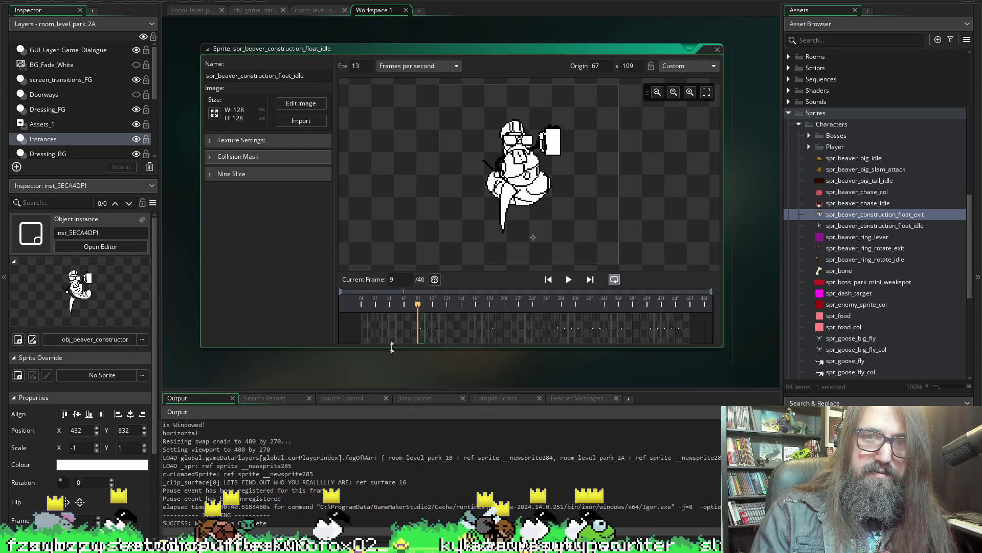
key("Right")
key("Right")
key("Left")
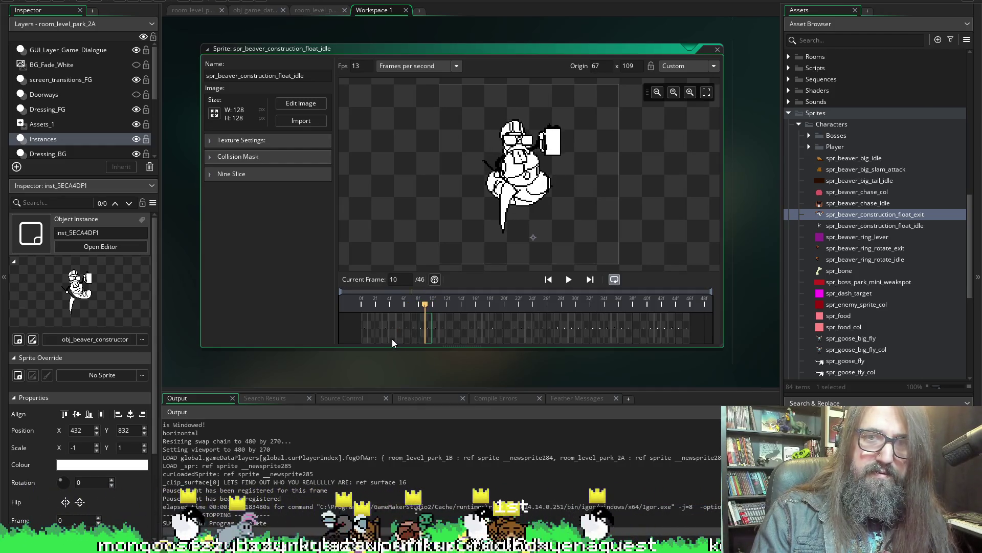
key("Left")
key("Left")
key("Right")
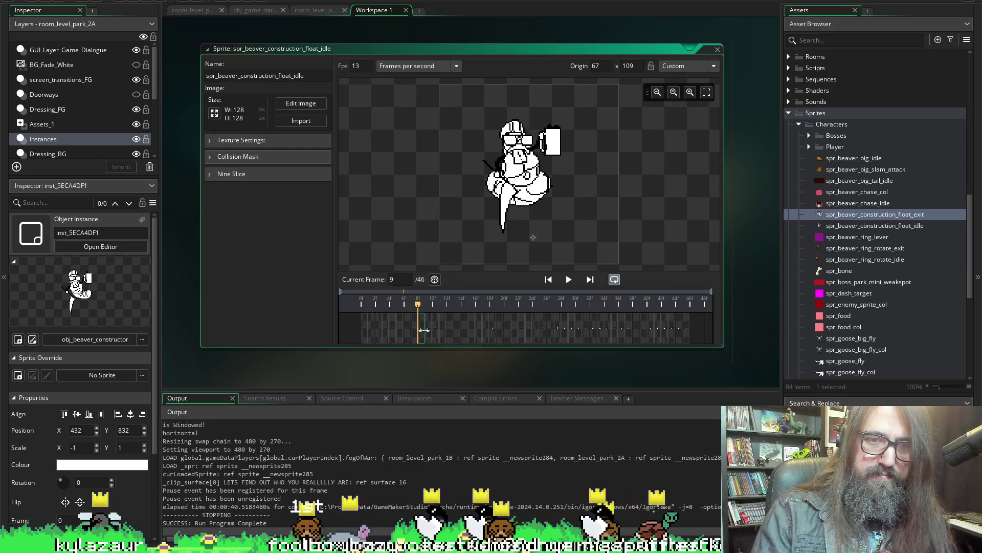
key("Left")
key("Right")
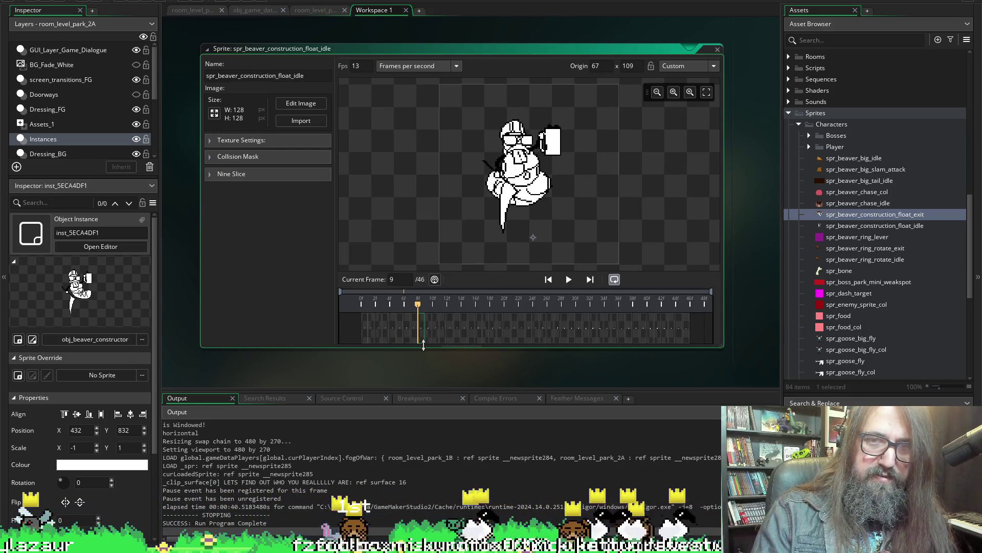
- Delete the duplicate frame and play the finished 45-frame idle animation from frame 1
key("Delete")
left_click(516, 280)
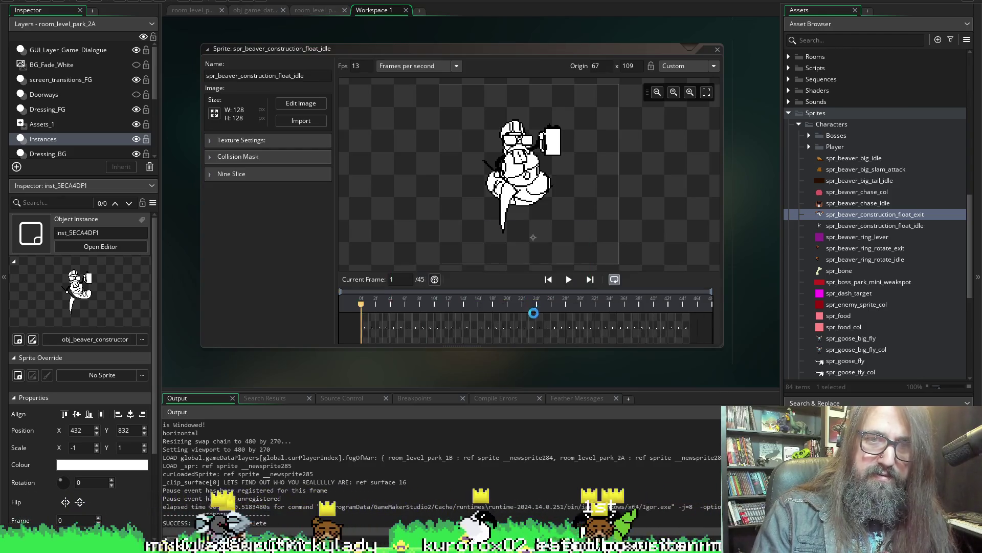
left_click(412, 336)
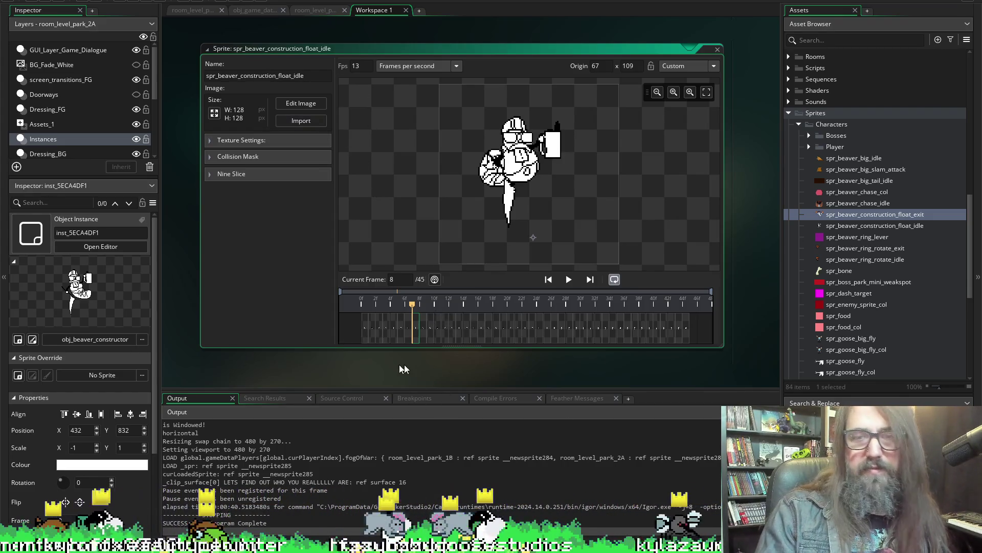
left_click(369, 329)
left_click(568, 280)
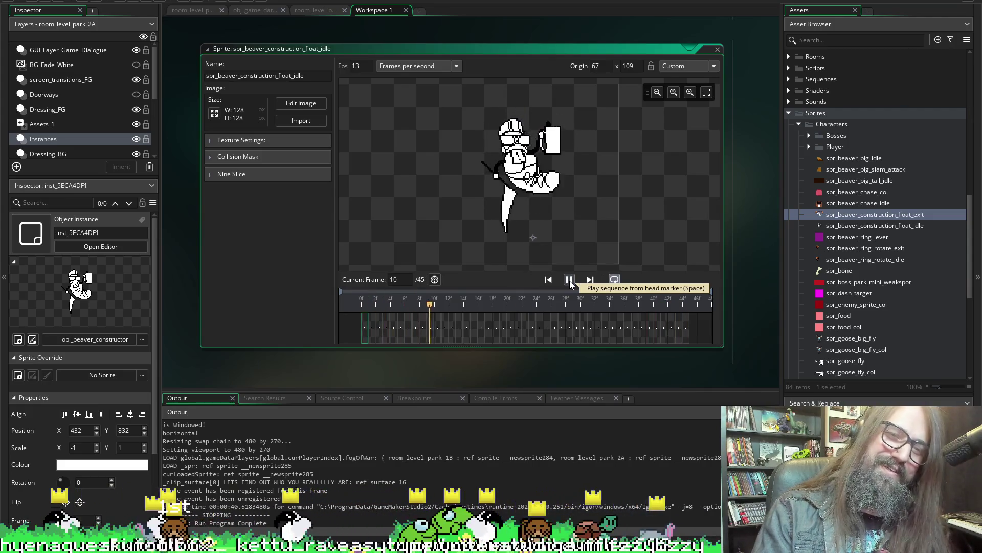
left_click(570, 280)
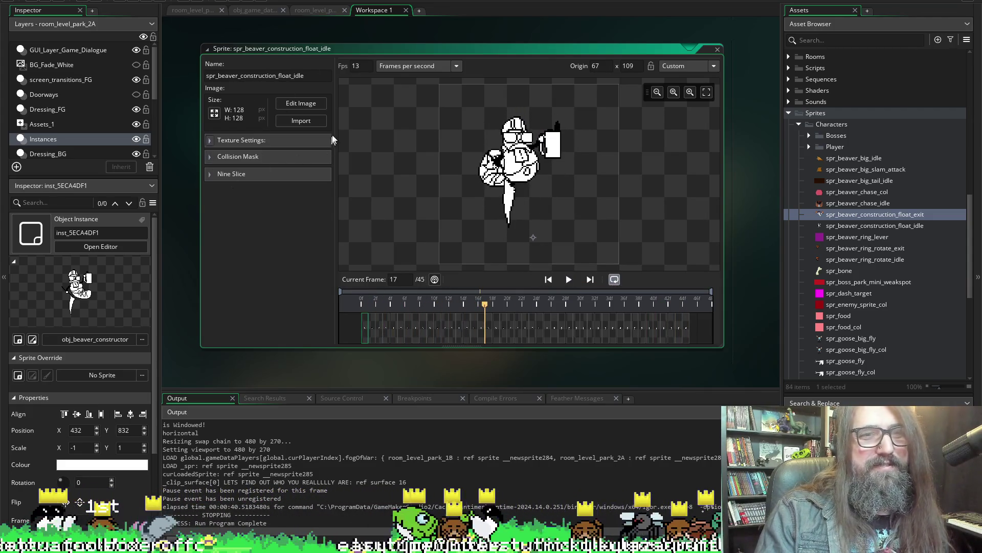
scroll(188, 216, "down", 3)
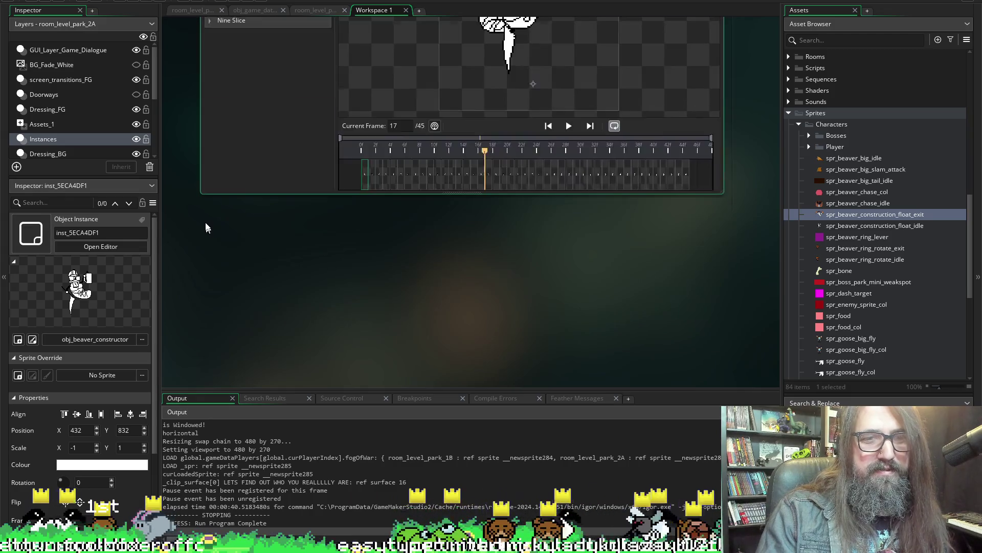
scroll(204, 226, "up", 5)
scroll(204, 211, "up", 3)
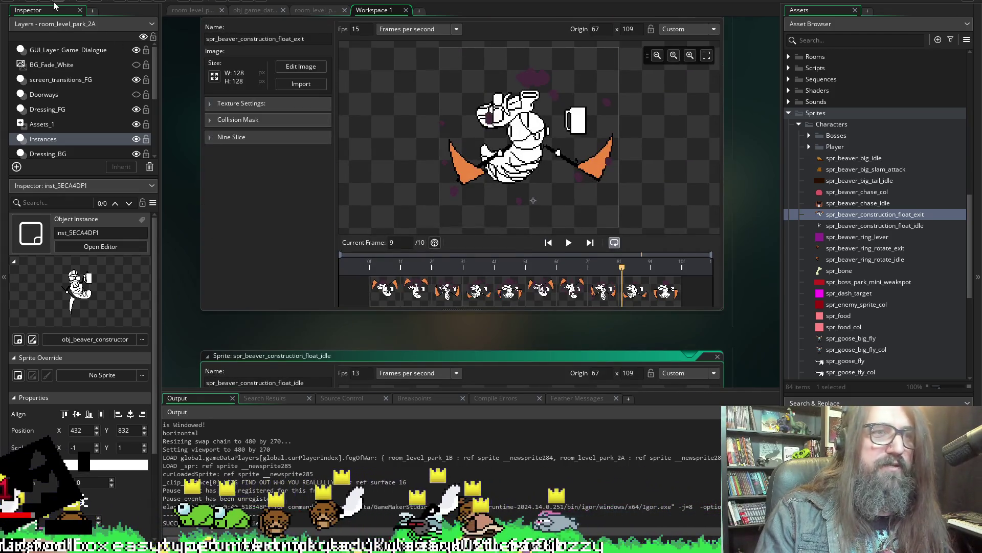
scroll(209, 137, "up", 1)
- Build and run the game with F5 and choose Continue on the title menu
key("F5")
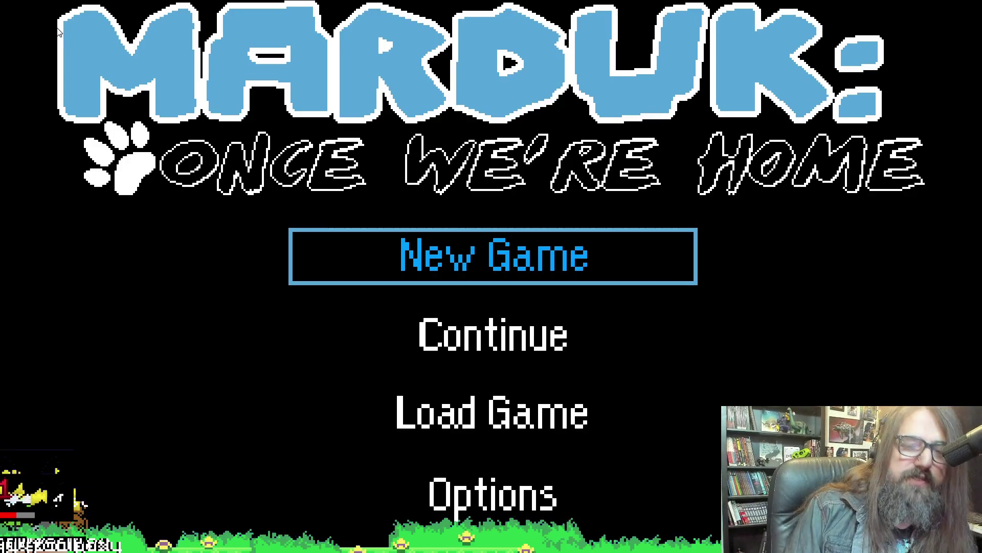
key("Down")
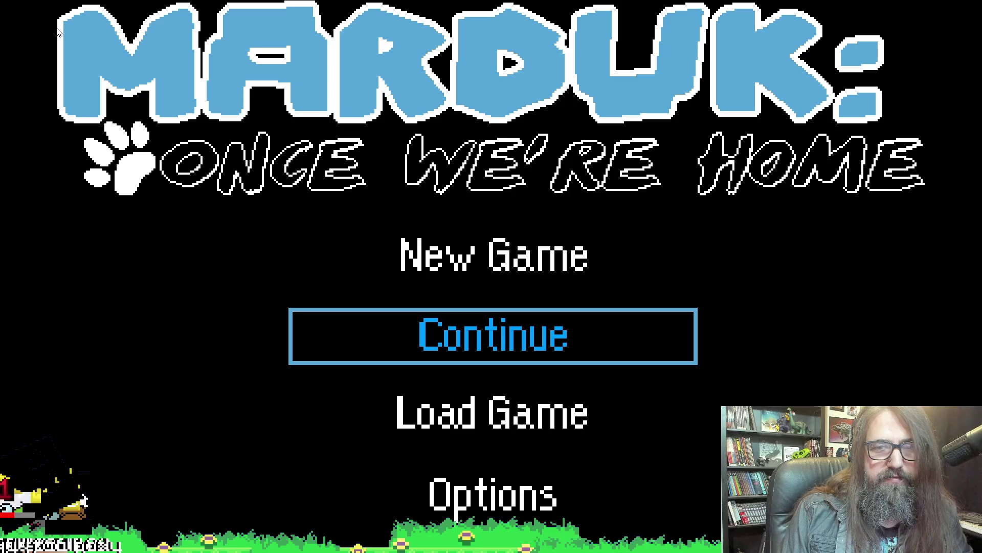
key("Return")
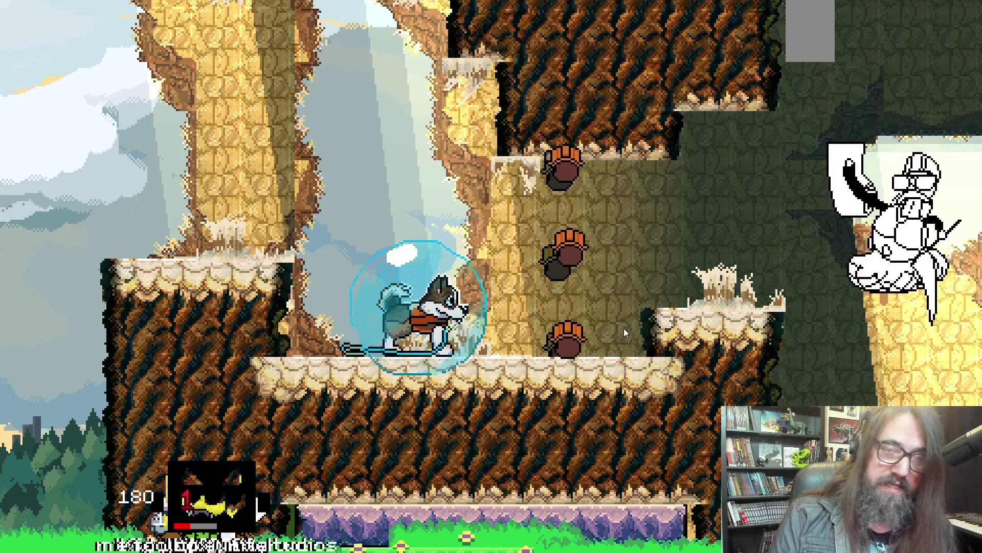
- Move the bubbled character between platforms beside the floating beaver animation
key("Left")
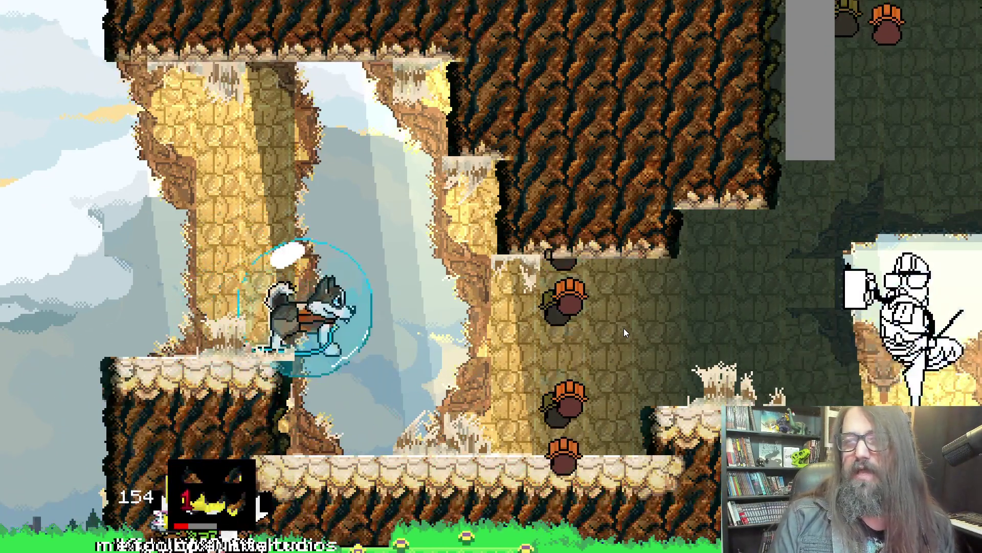
key("Right")
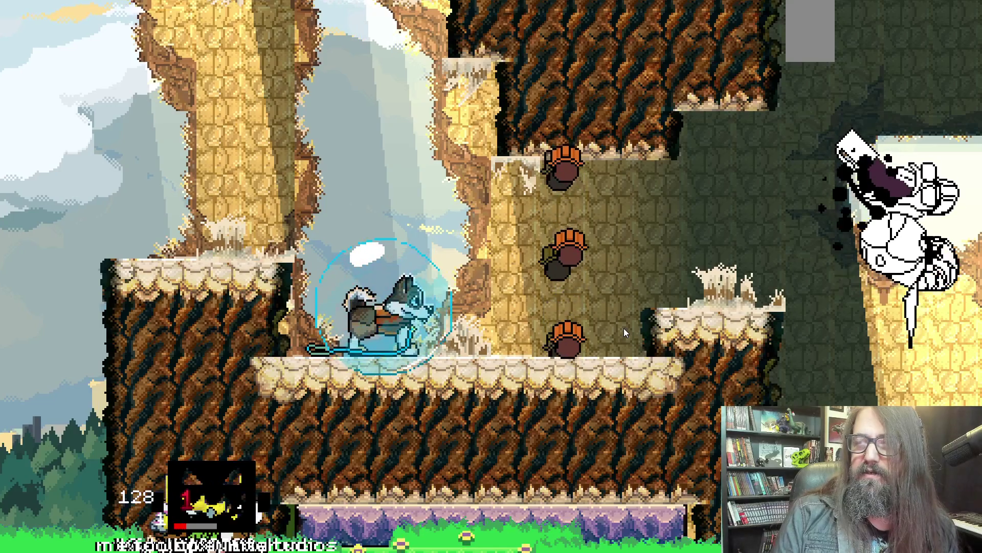
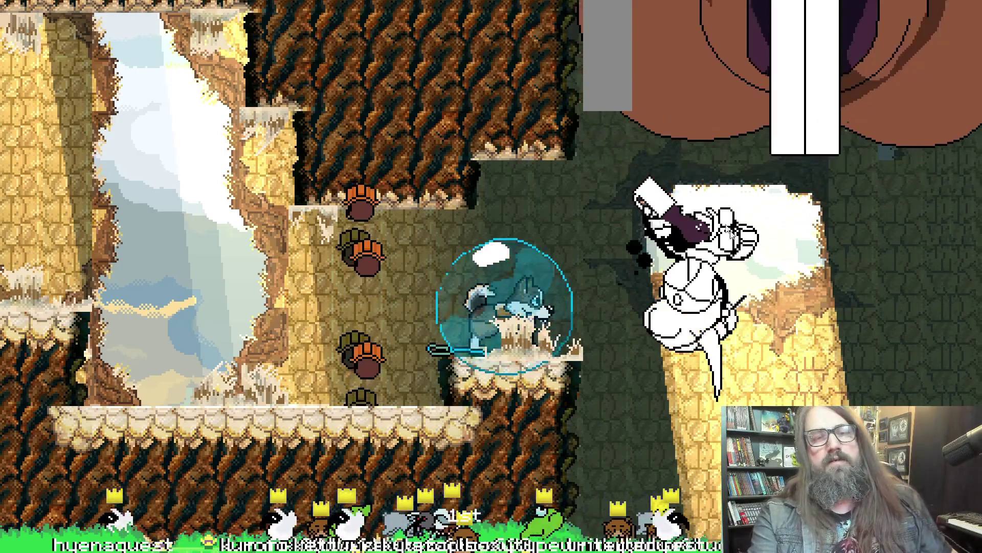
- Return to GameMaker and rebuild-run the game with F5 to reach the splash screen
key("alt+Tab")
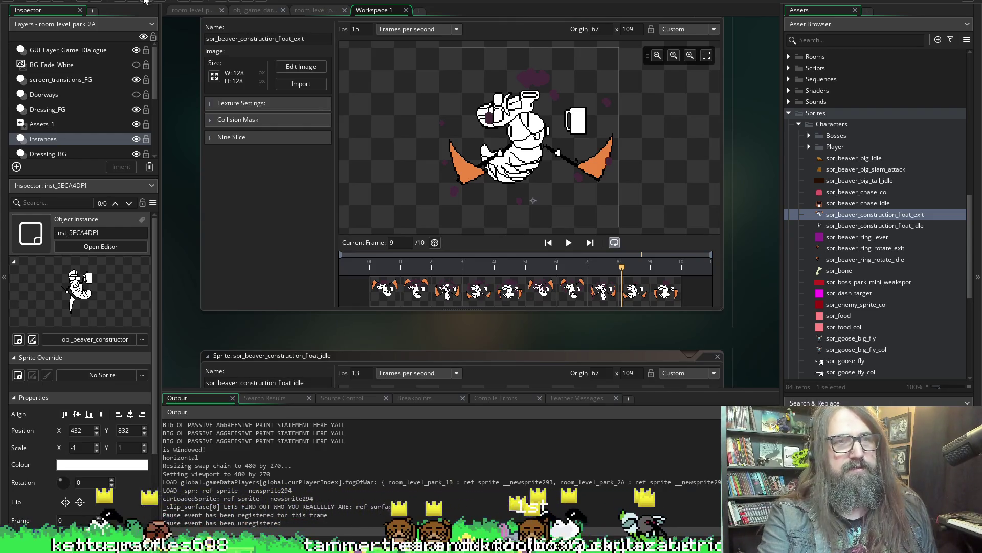
key("F5")
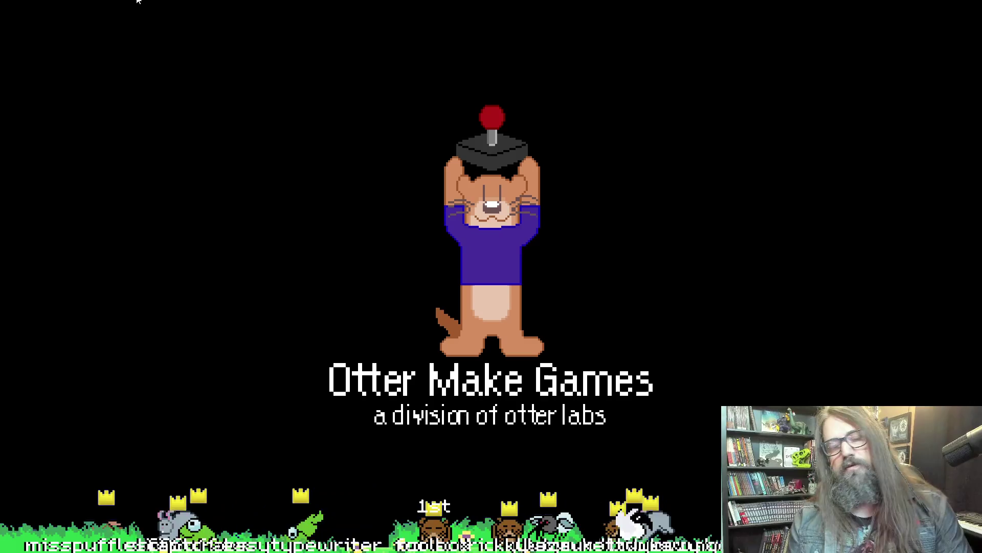
- Continue the saved game, walk the dog right to the beaver, then return to the editor
key("Down")
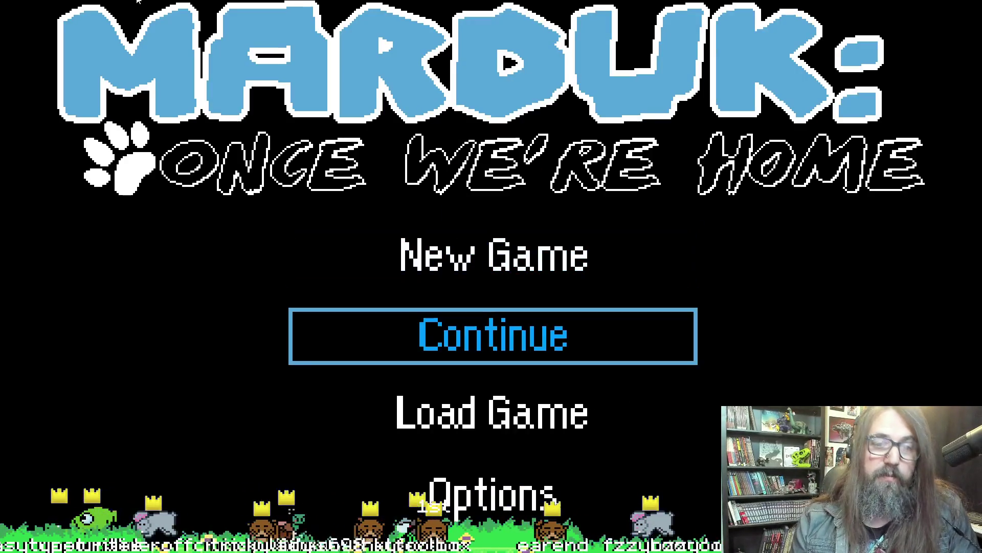
key("Return")
key("Right")
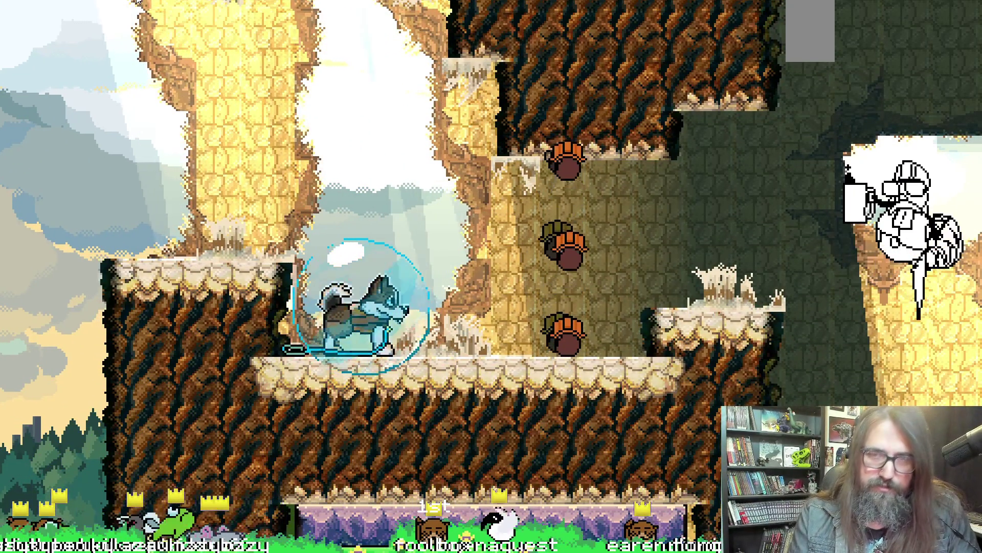
key("Right")
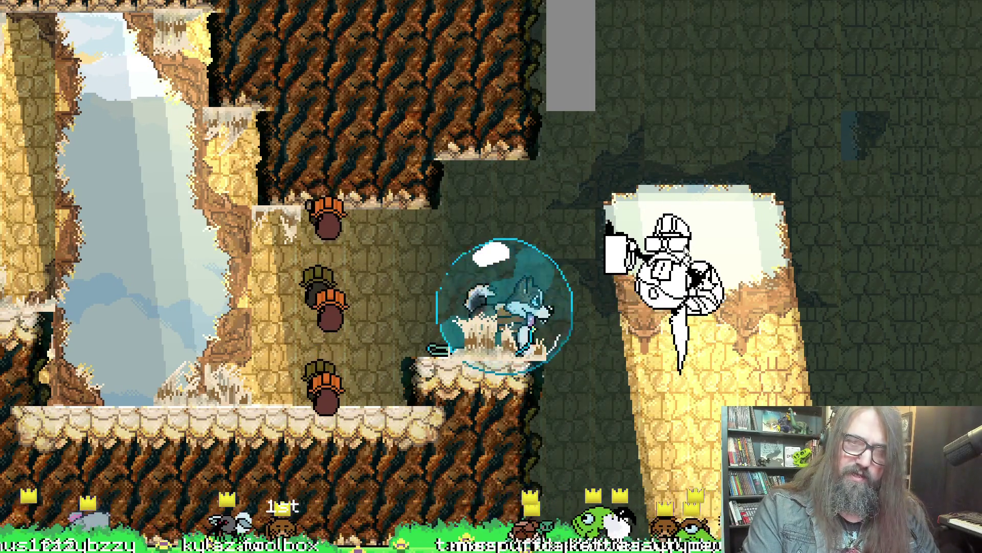
key("alt+Tab")
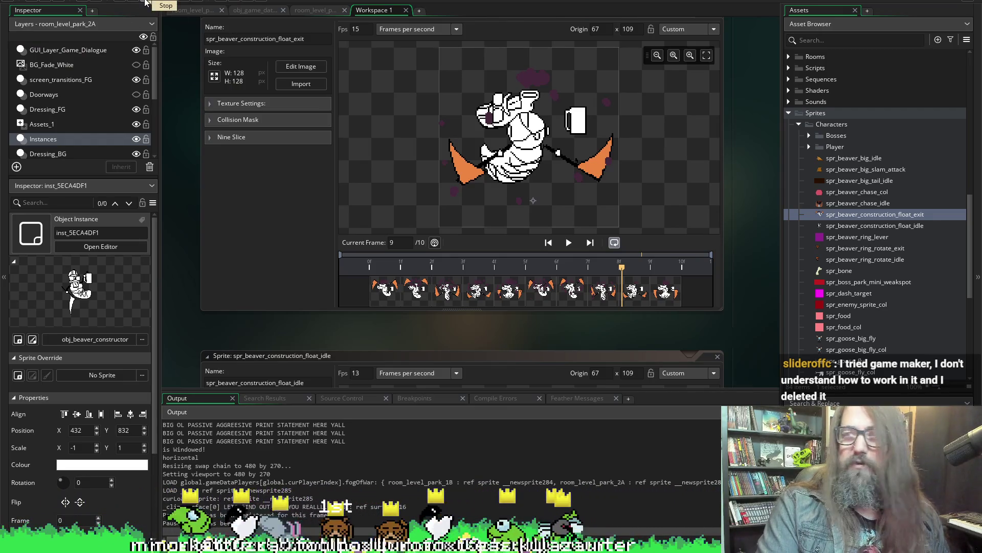
- Stop the running game, launch a fresh build, and move the title menu to Continue
left_click(144, 2)
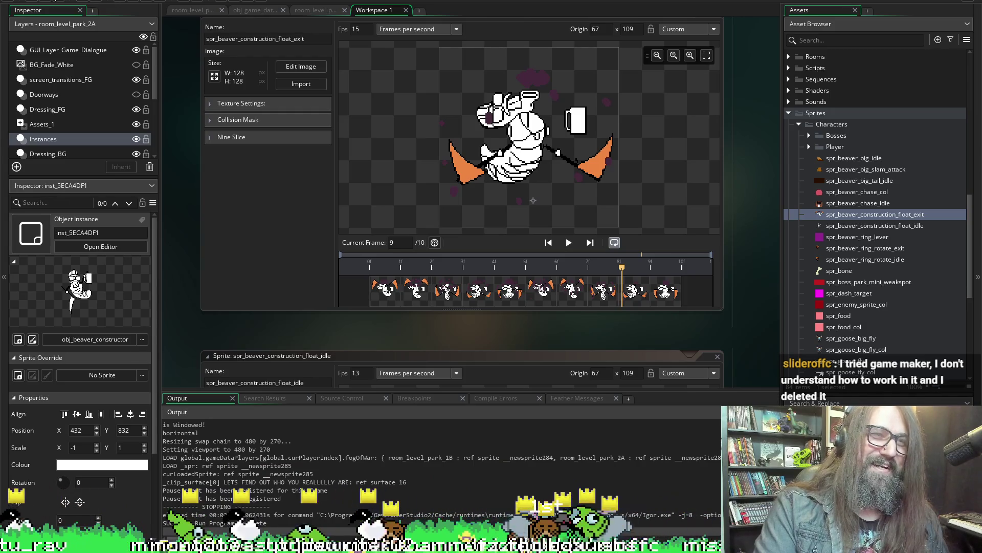
left_click(134, 4)
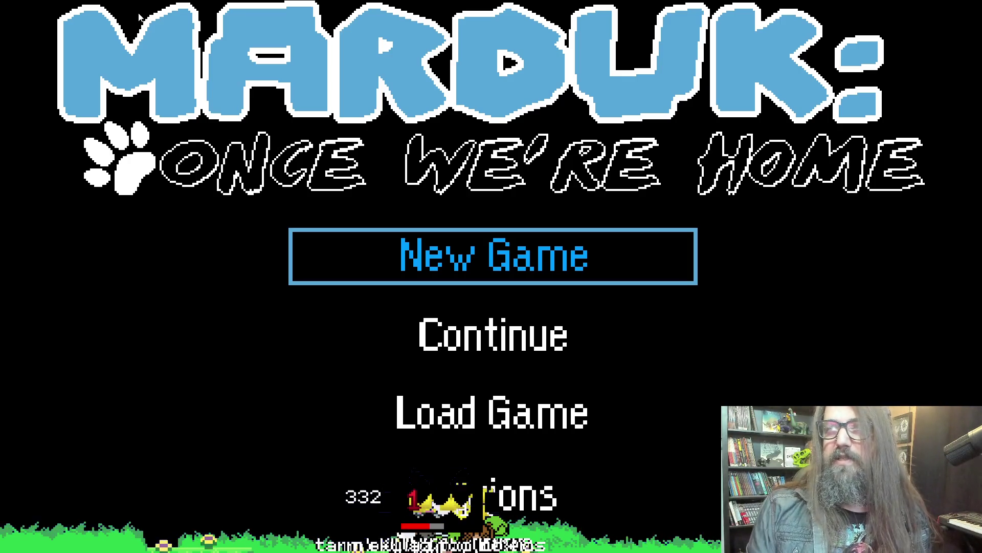
key("Down")
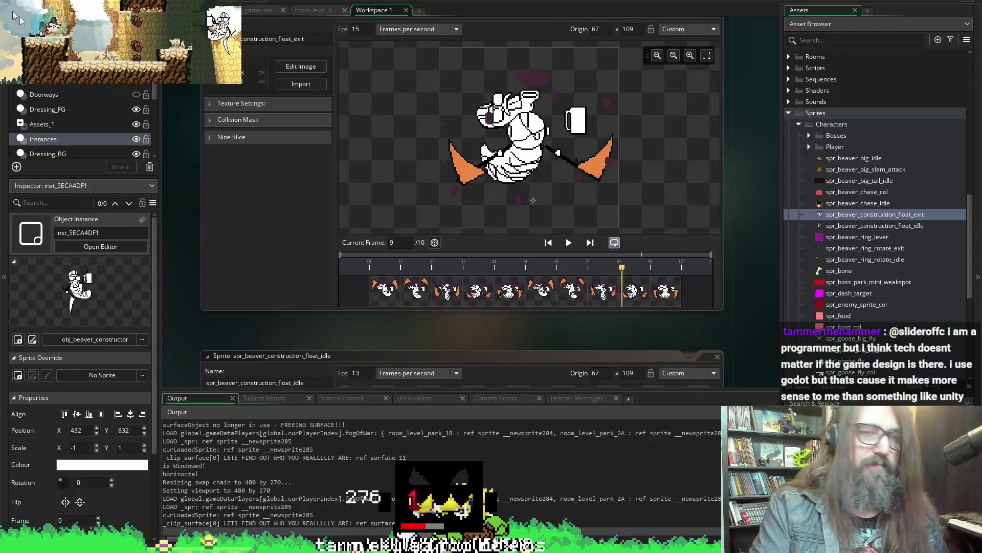
- Bring up obj_beaver_constructor's editor in the workspace
left_click(708, 238)
scroll(590, 150, "up", 3)
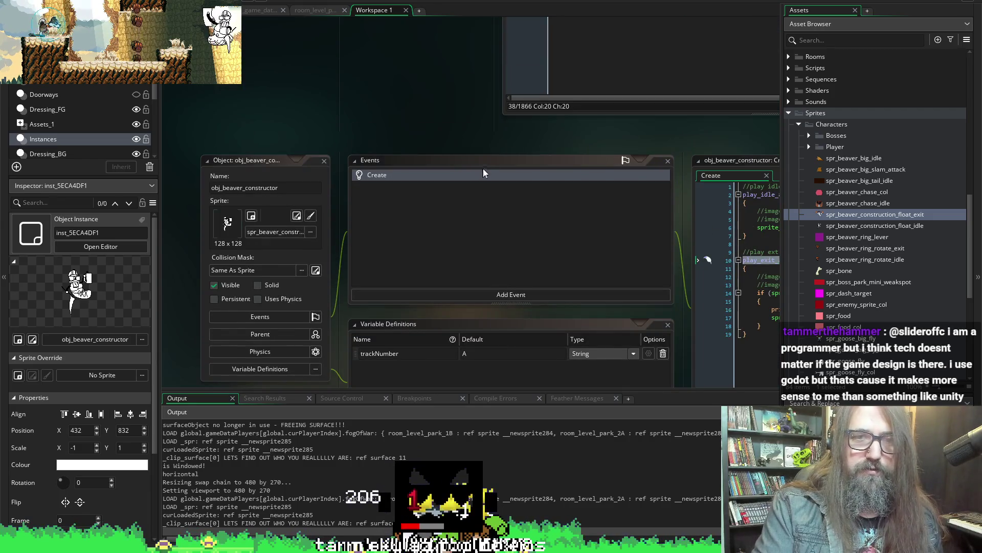
scroll(512, 133, "right", 5)
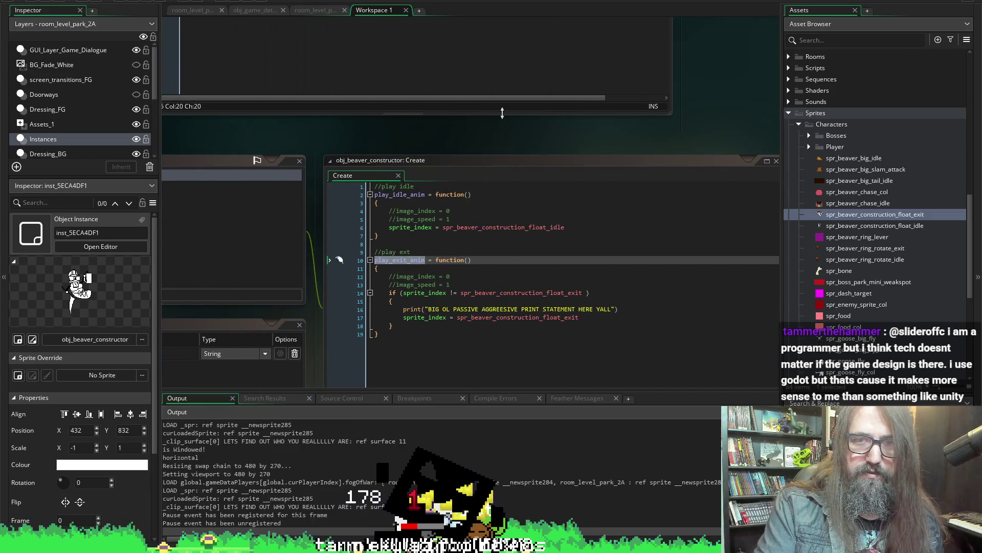
scroll(502, 113, "left", 5)
scroll(378, 98, "down", 3)
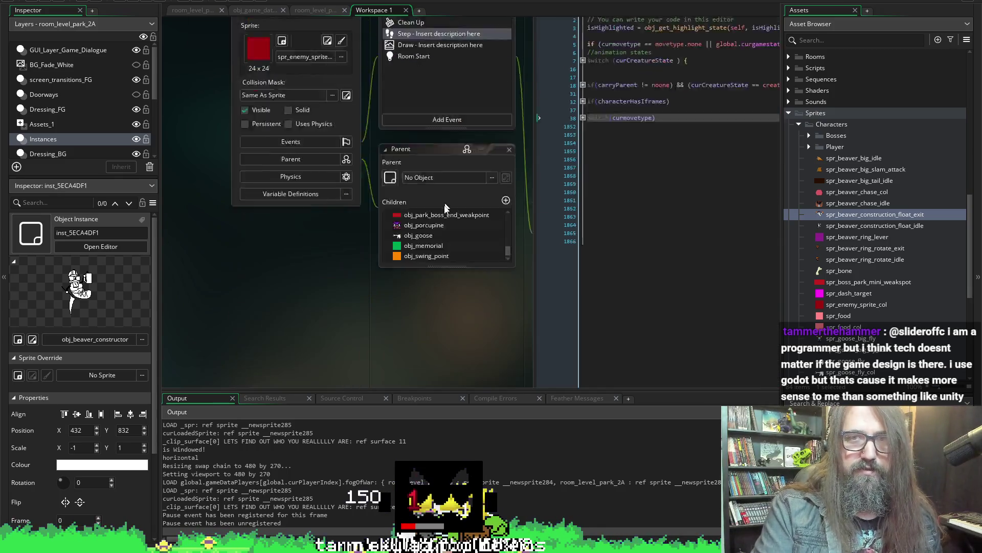
scroll(424, 278, "up", 1)
scroll(424, 277, "up", 3)
scroll(379, 342, "right", 3)
scroll(673, 188, "right", 2)
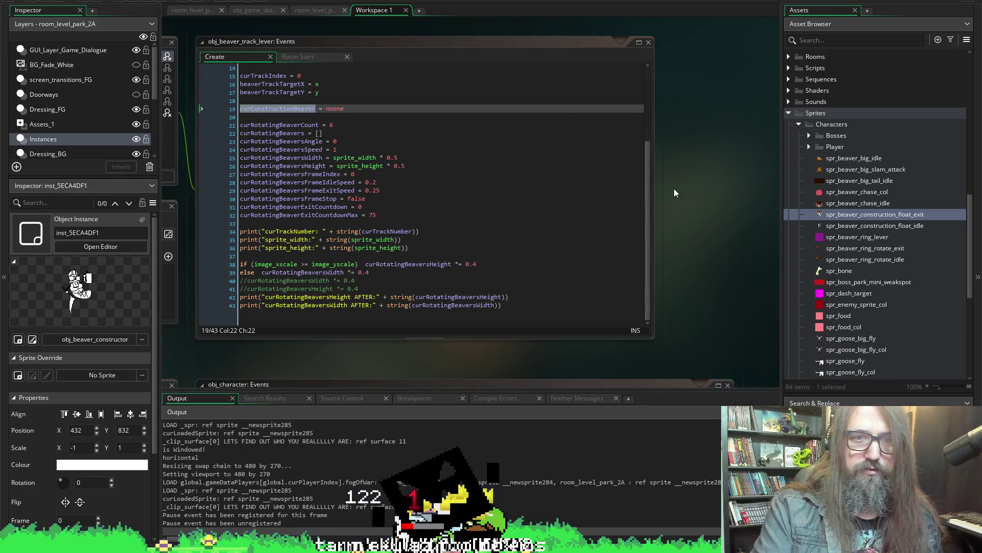
scroll(673, 188, "down", 3)
scroll(719, 221, "down", 3)
scroll(600, 52, "up", 3)
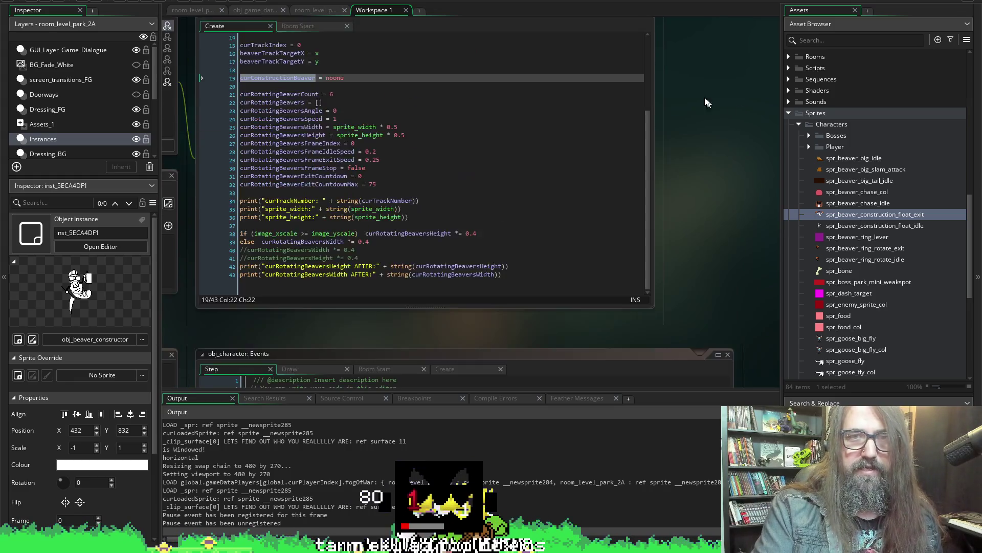
scroll(705, 98, "up", 1)
scroll(584, 72, "left", 5)
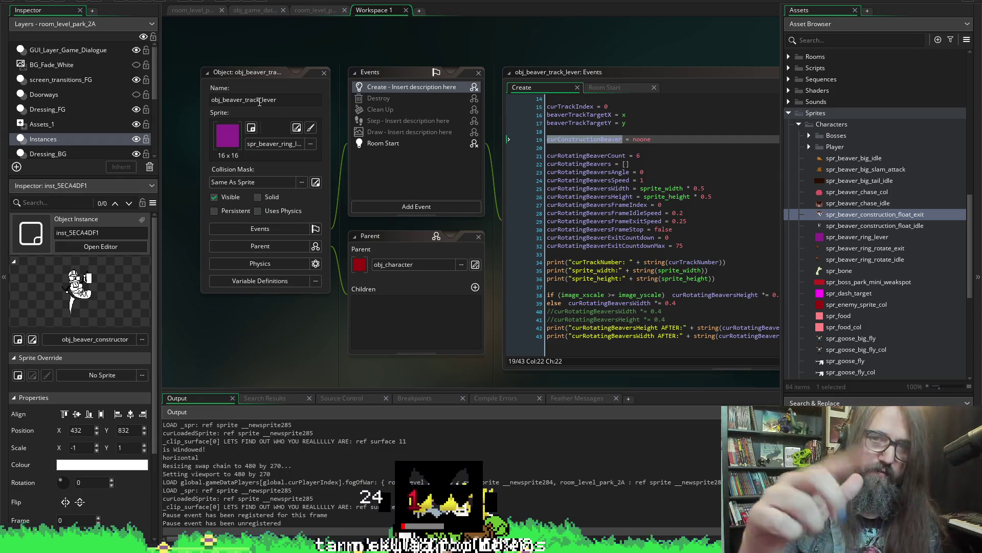
scroll(397, 109, "down", 8)
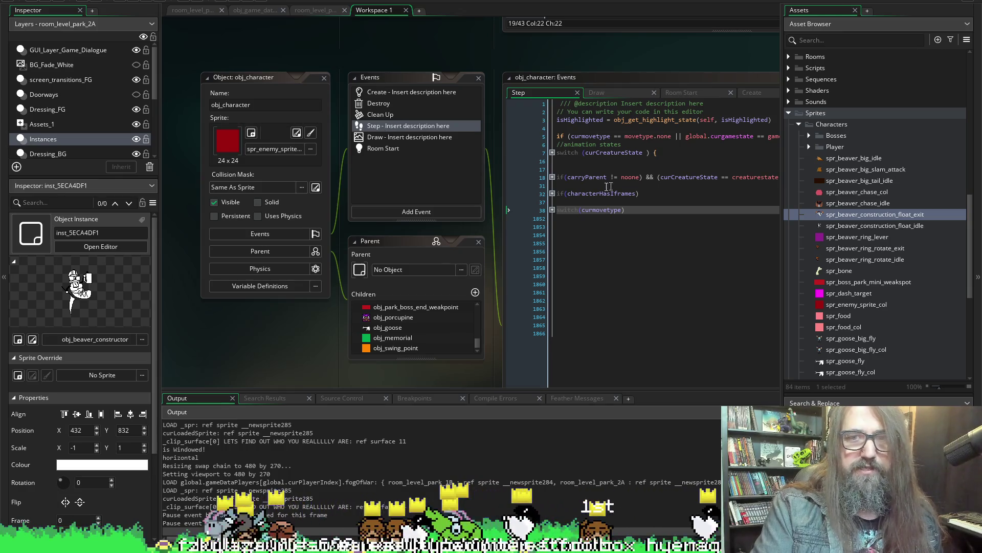
- Unfold the switch(curmovetype) cases and enlarge the Parent panel's children list
left_click(551, 211)
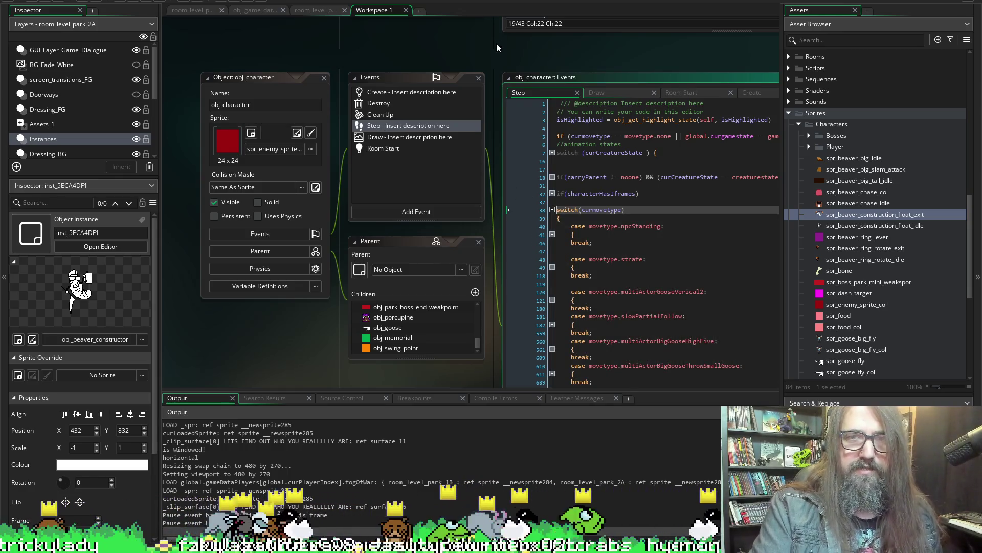
scroll(498, 45, "down", 3)
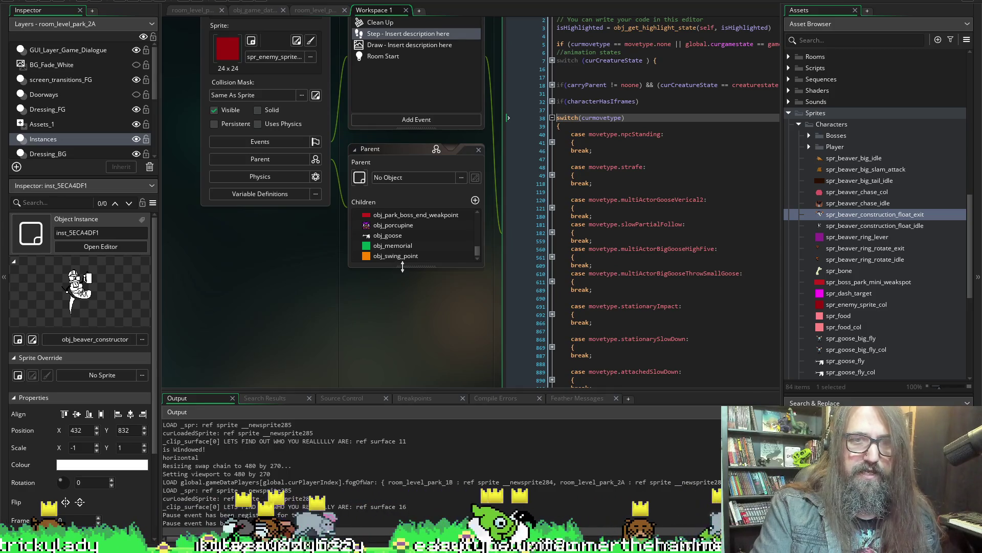
left_click_drag(401, 266, 405, 329)
scroll(643, 157, "down", 5)
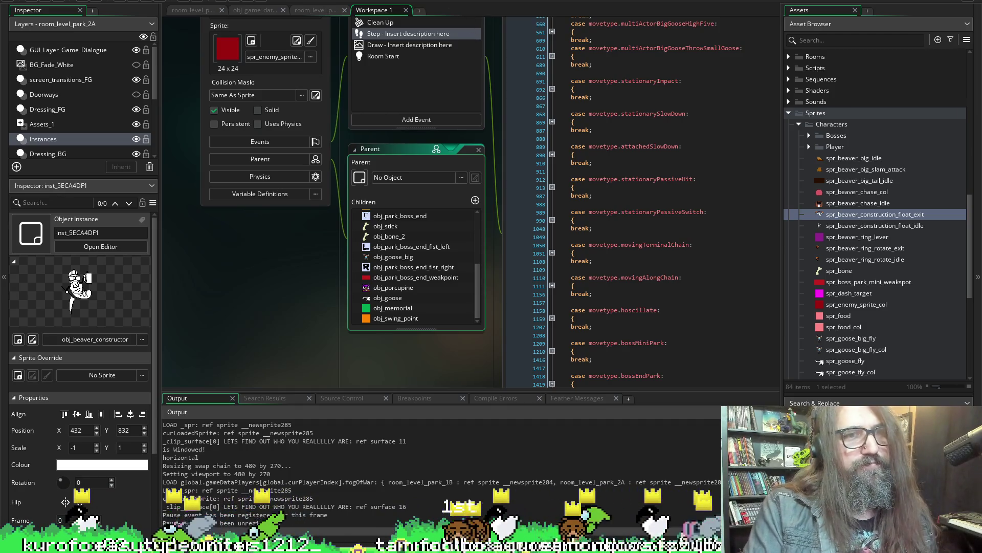
scroll(264, 269, "down", 4)
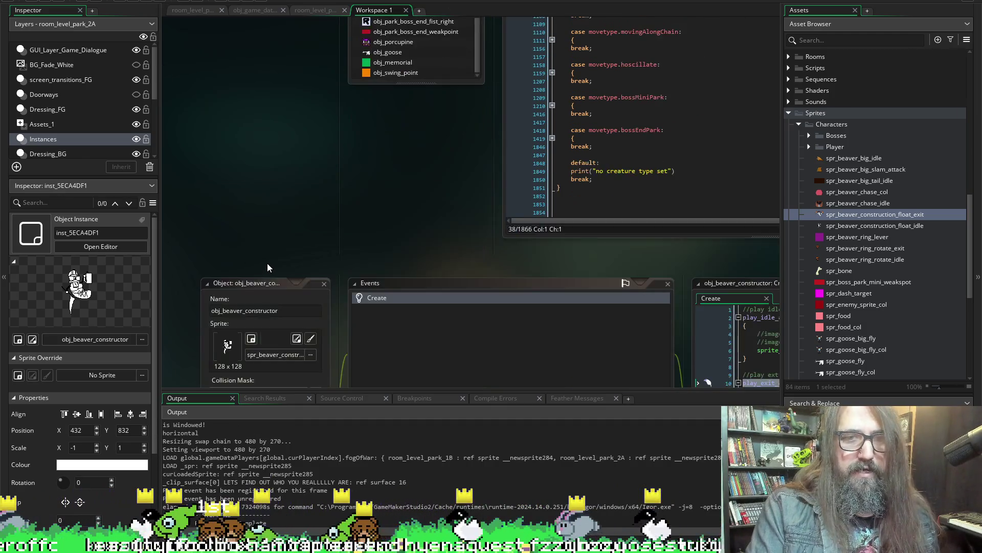
- Show the 45-frame spr_beaver_construction_float_idle sprite in its editor
left_click(297, 339)
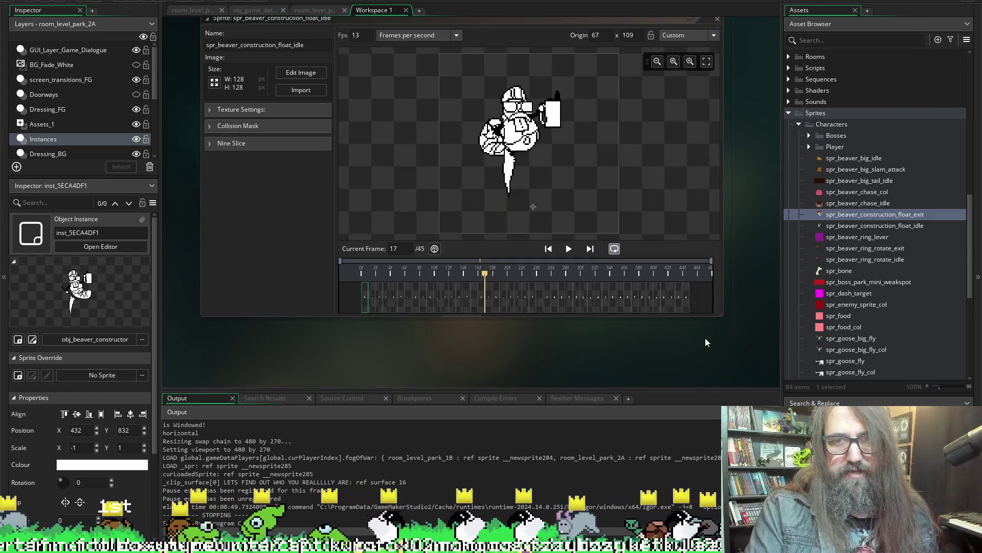
scroll(566, 373, "down", 3)
scroll(529, 333, "up", 4)
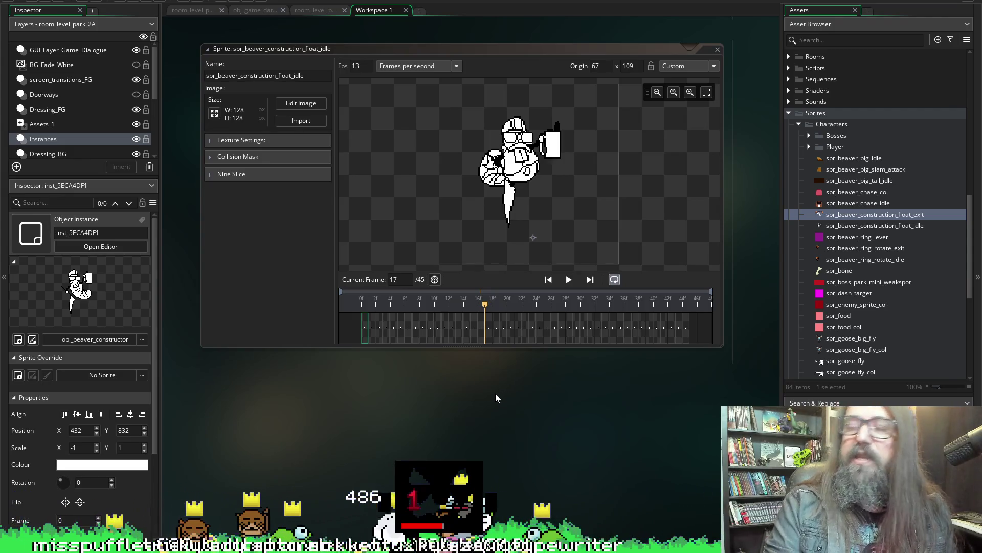
scroll(482, 400, "up", 1)
scroll(768, 292, "up", 4)
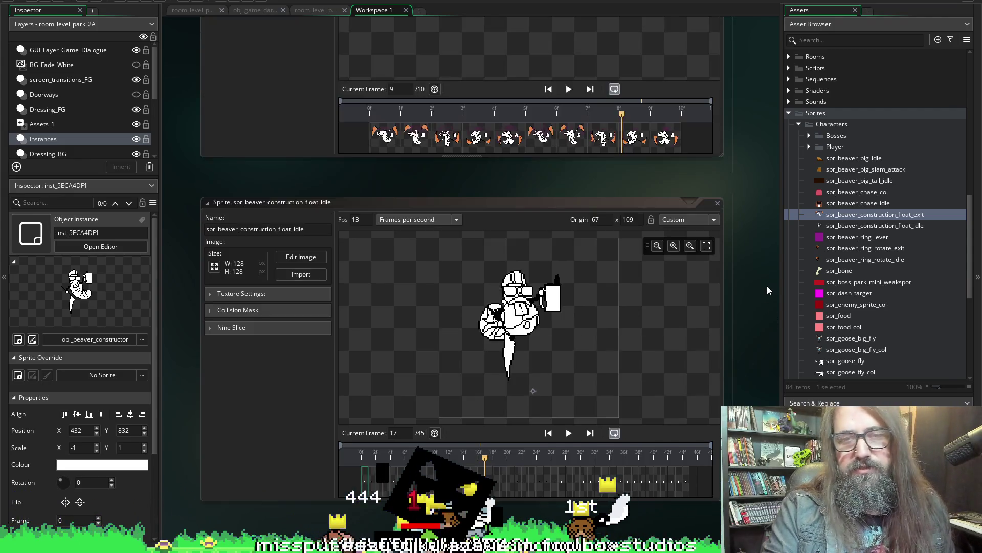
scroll(767, 289, "up", 2)
scroll(767, 289, "up", 4)
scroll(767, 290, "up", 3)
scroll(766, 290, "up", 4)
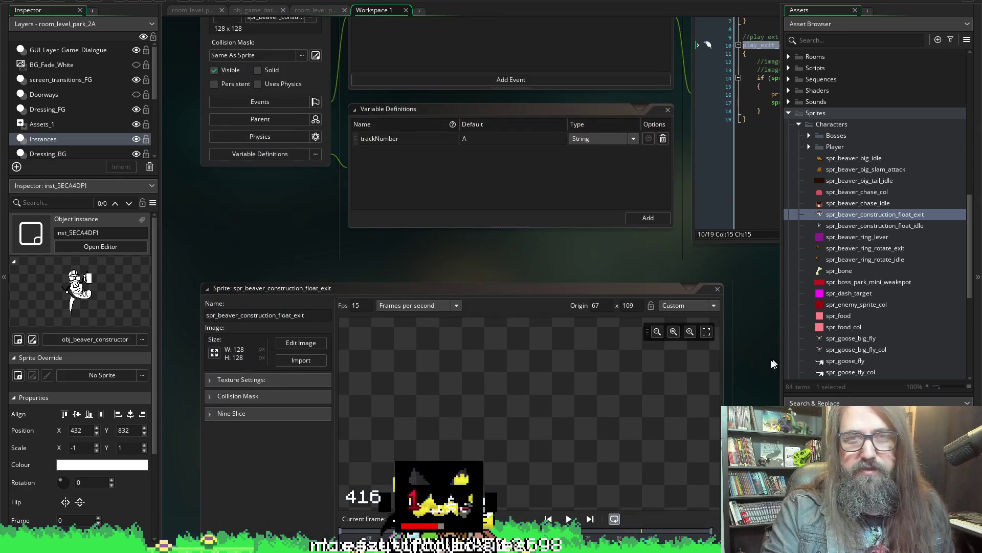
scroll(593, 371, "up", 5)
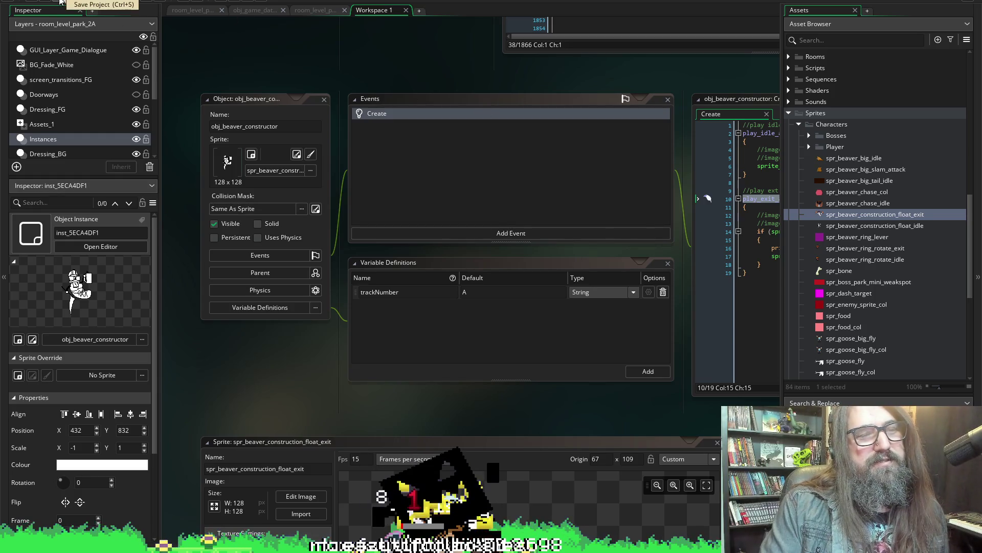
scroll(382, 97, "up", 2)
scroll(324, 93, "up", 3)
scroll(291, 237, "up", 3)
scroll(262, 381, "up", 2)
scroll(309, 268, "up", 1)
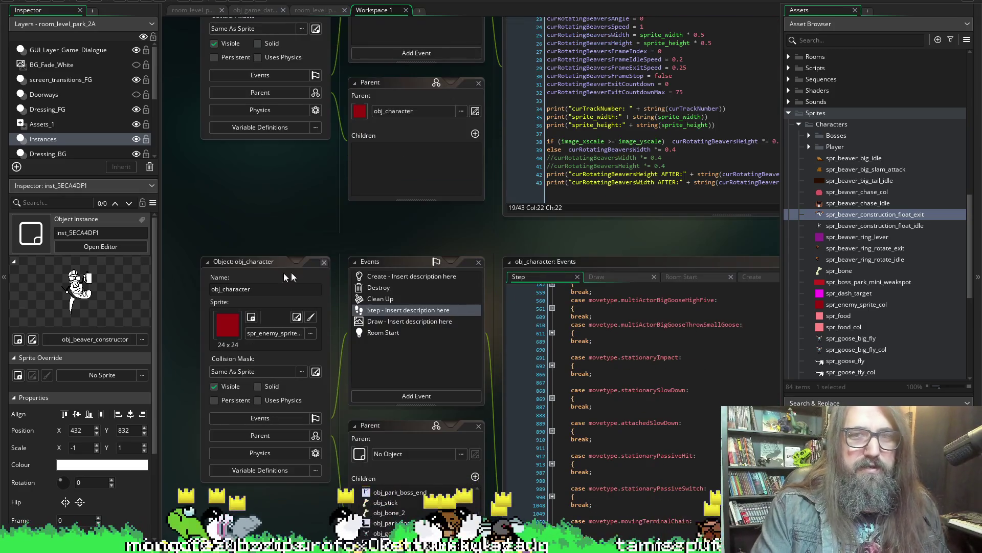
scroll(293, 293, "up", 2)
scroll(292, 294, "down", 6)
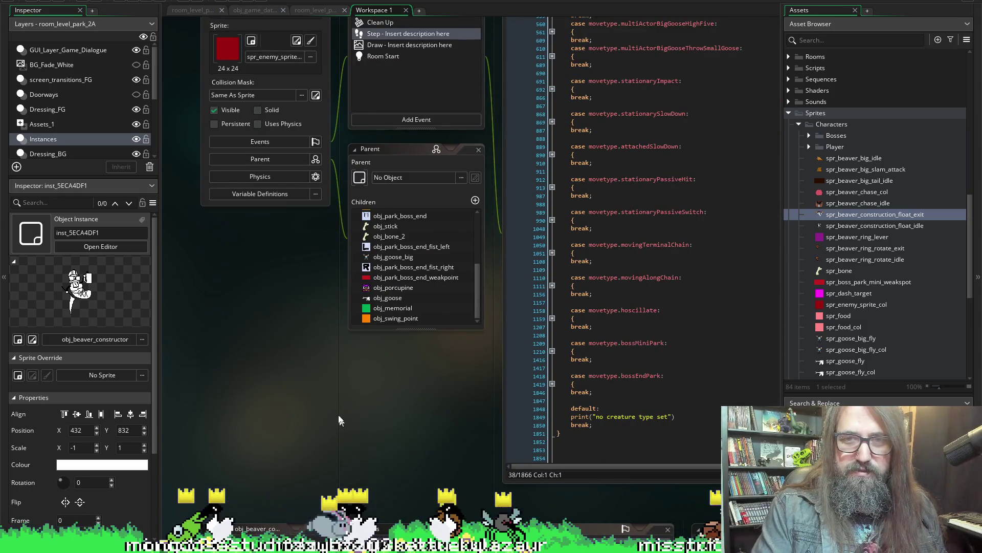
scroll(239, 405, "right", 4)
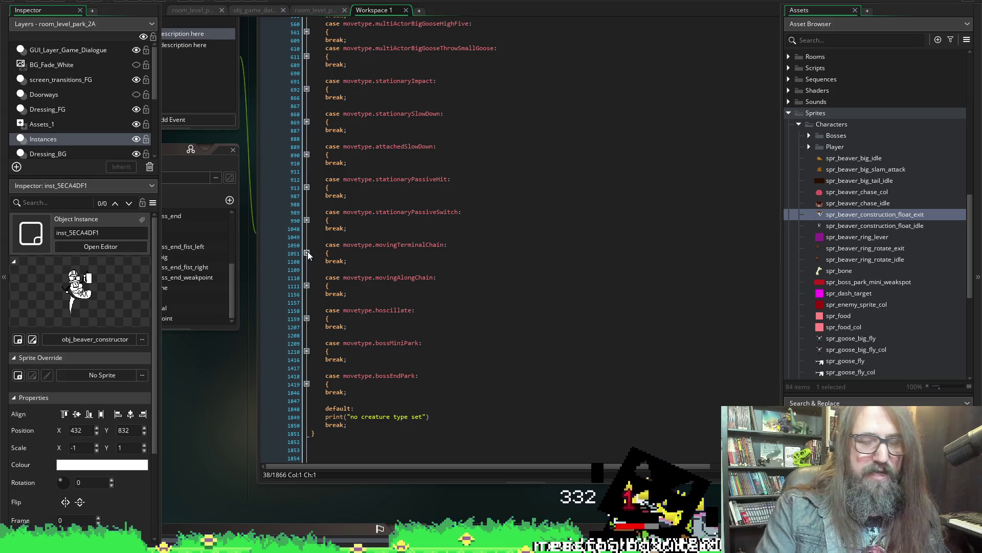
scroll(361, 215, "up", 2)
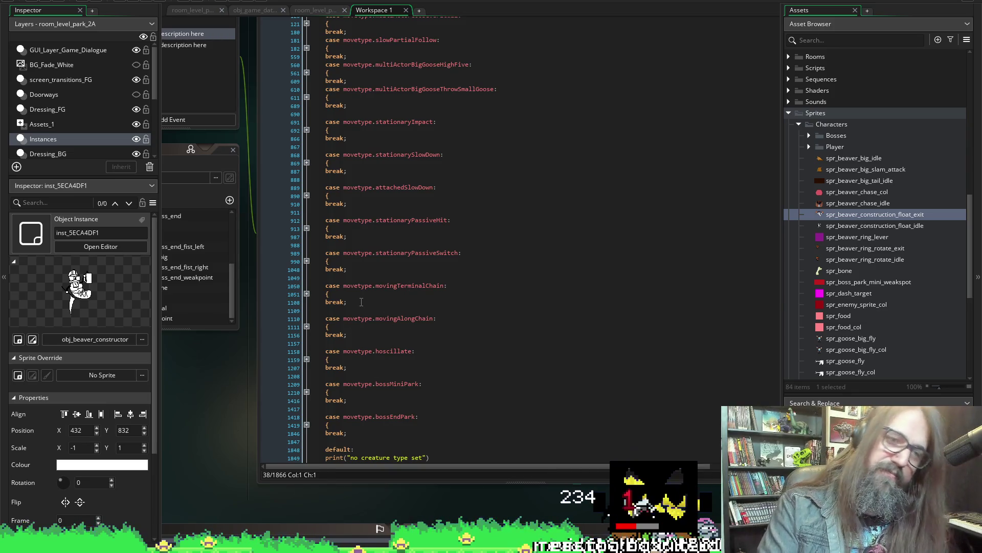
left_click(358, 342)
key("Up")
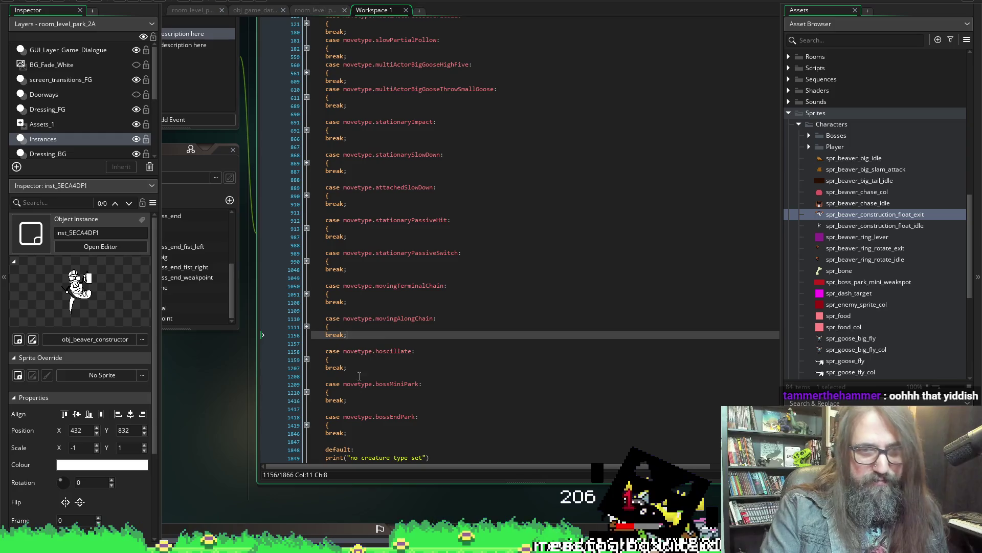
left_click(361, 368)
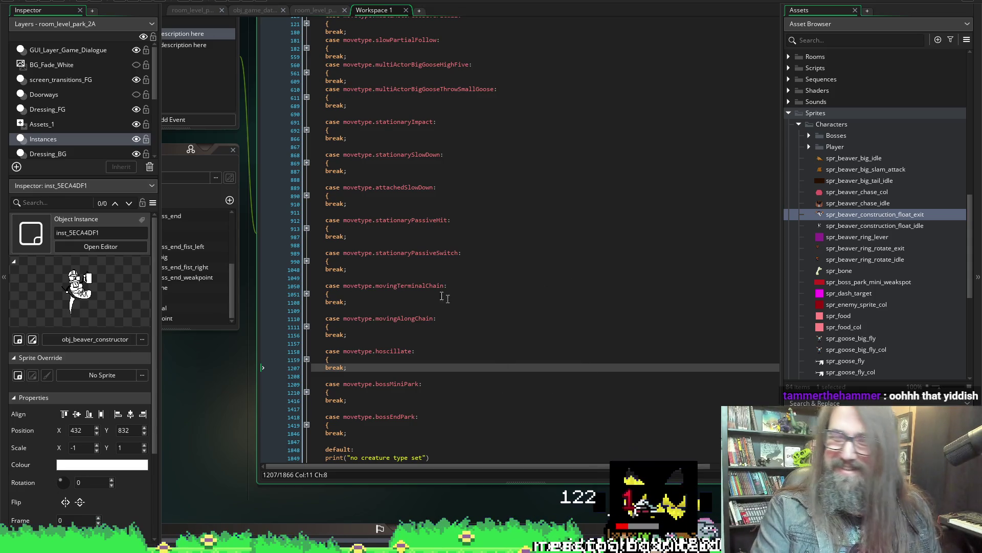
scroll(448, 299, "down", 1)
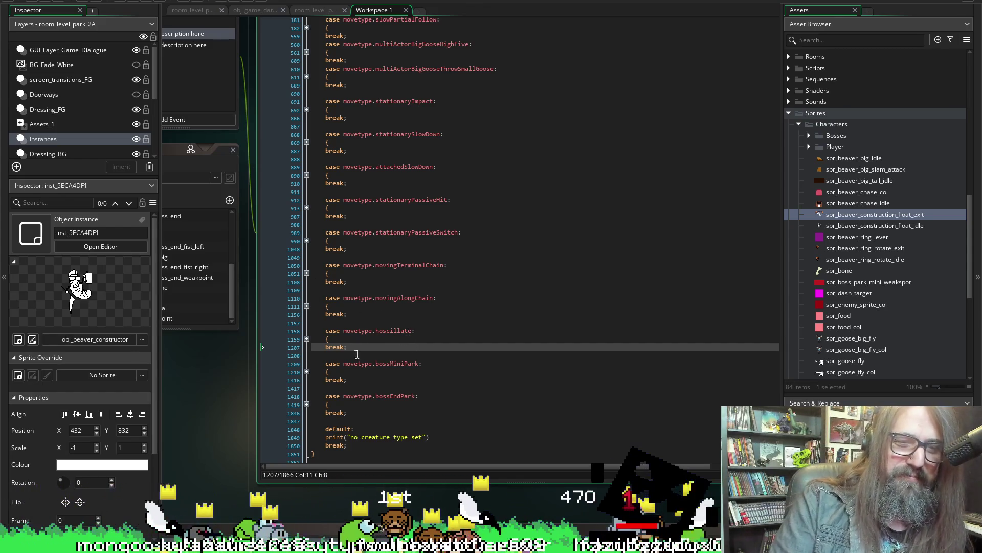
- Unfold the stationaryPassiveSwitch case on line 990 to expose its lever code
left_click(307, 241)
scroll(486, 312, "down", 8)
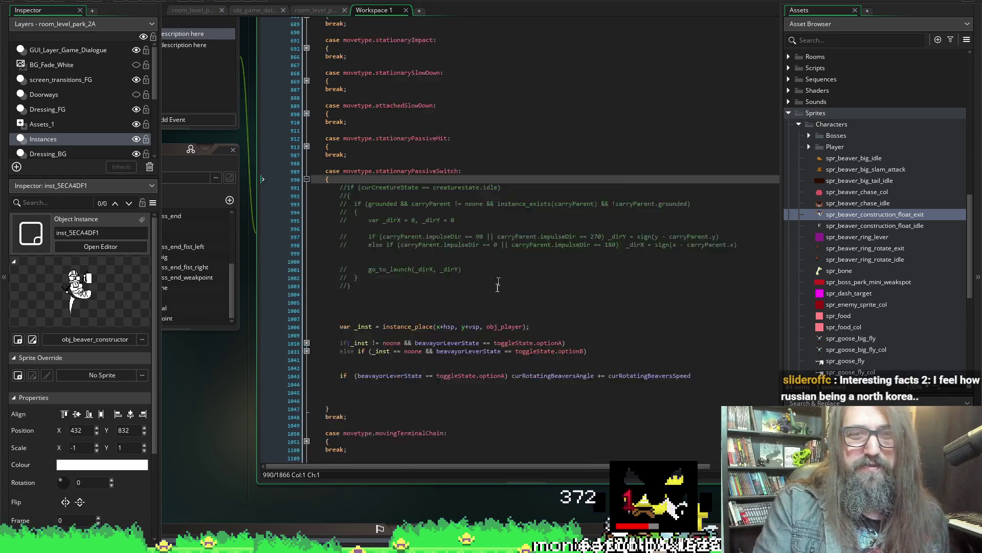
scroll(486, 312, "up", 4)
scroll(487, 299, "down", 1)
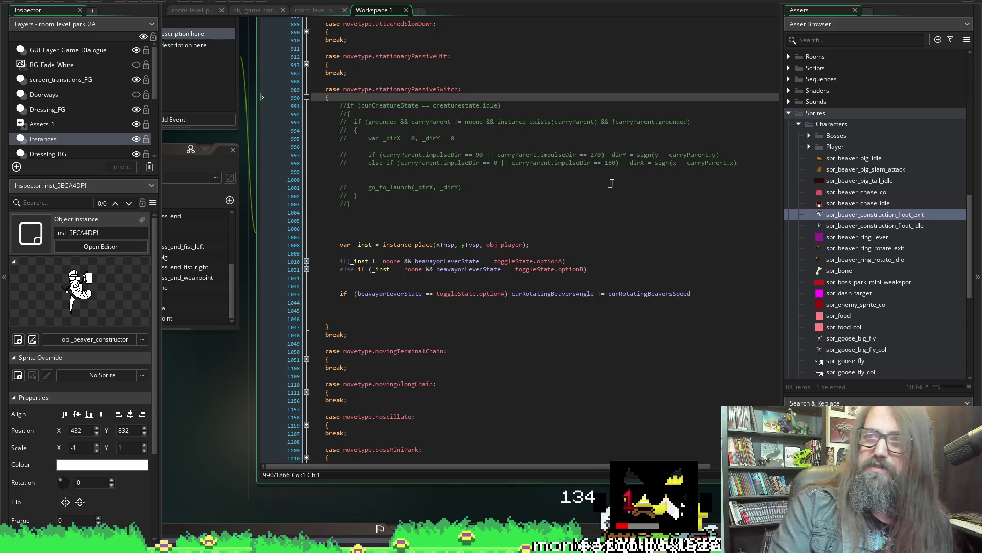
scroll(401, 285, "down", 4)
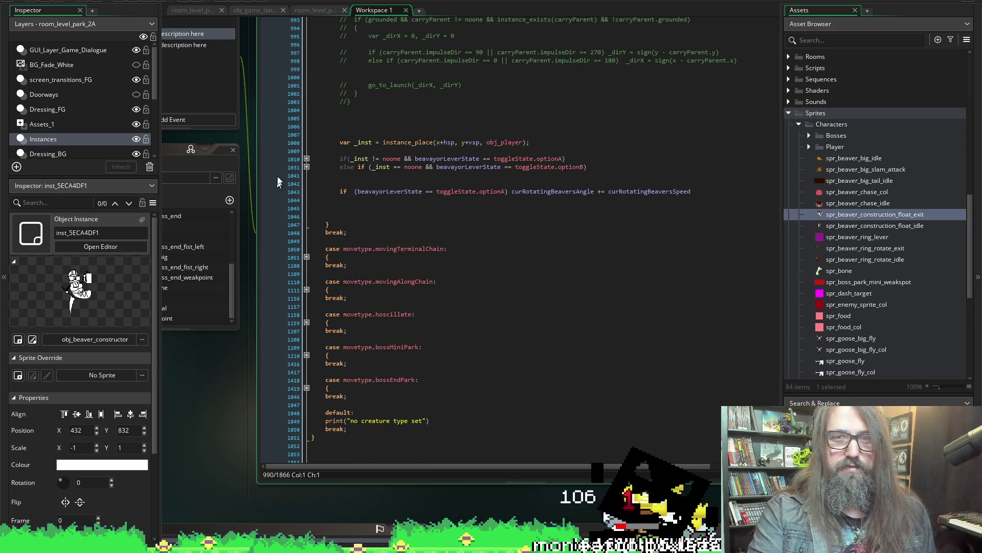
- Unfold the optionA and optionB lever branches and select the beaver spawn lines from _pX to depth
left_click(306, 166)
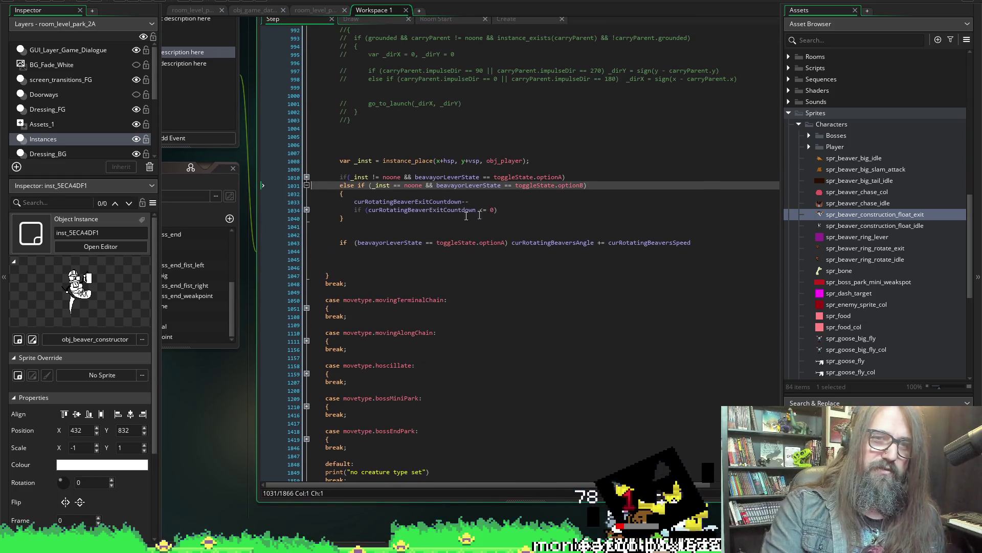
left_click(306, 177)
scroll(431, 335, "down", 4)
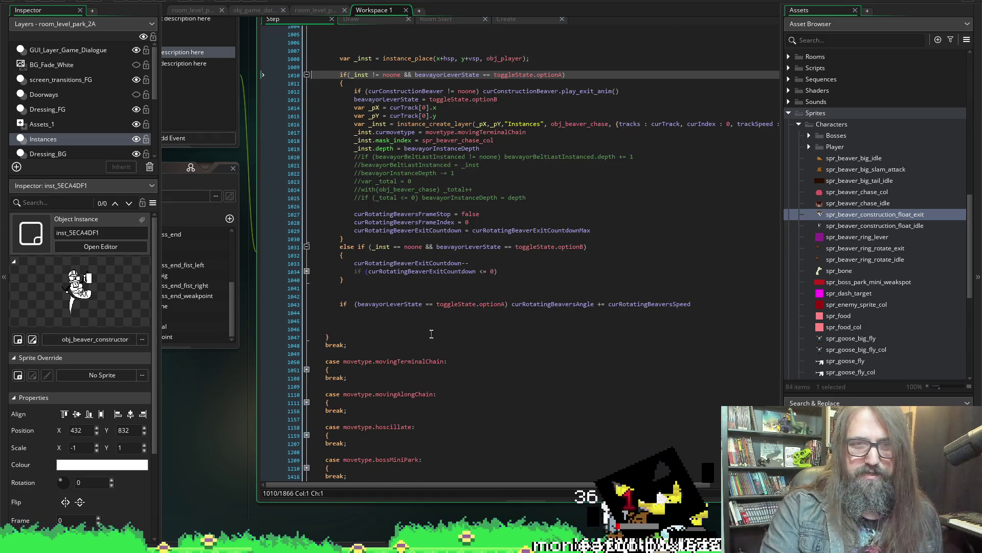
scroll(382, 90, "up", 9)
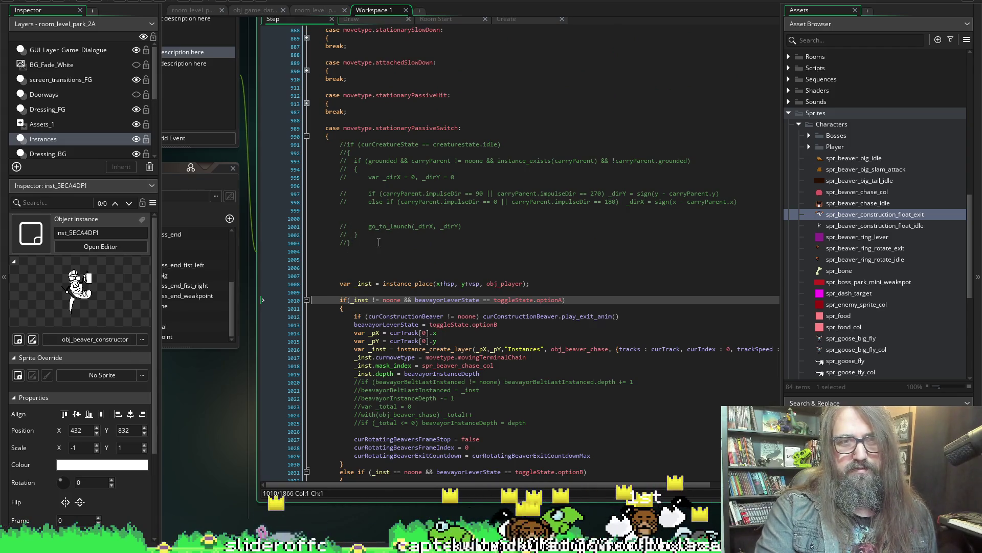
left_click(343, 243)
scroll(460, 119, "down", 3)
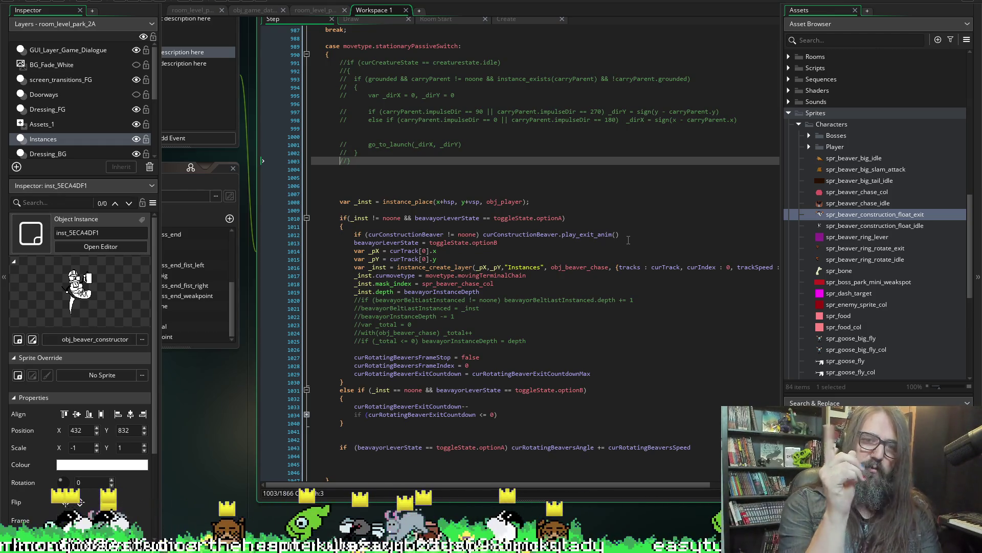
scroll(461, 223, "down", 1)
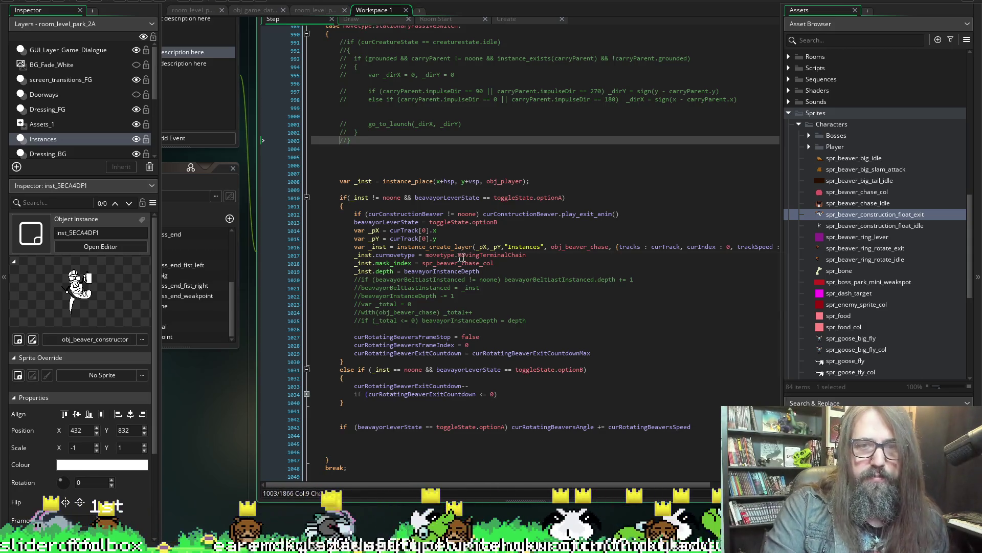
left_click(482, 271)
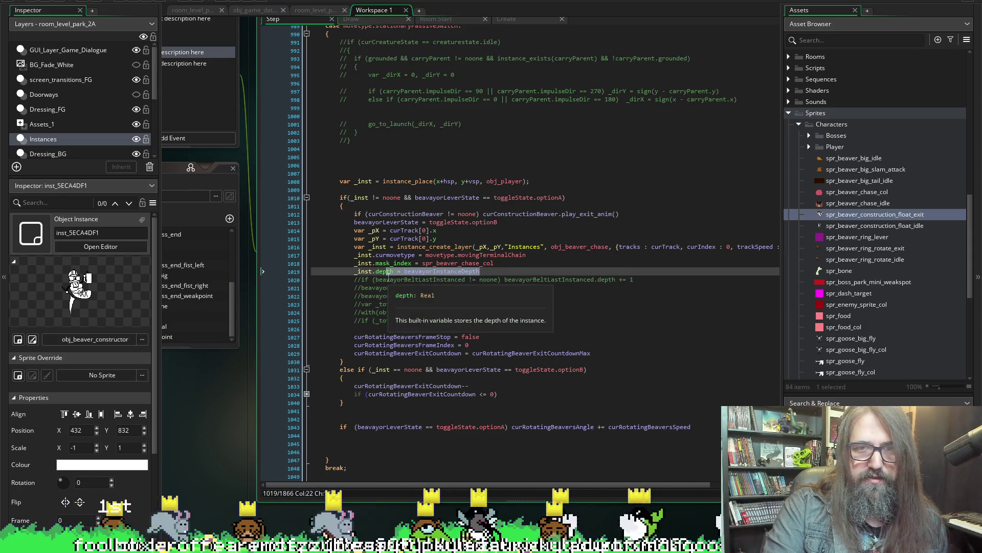
mouse_move(483, 272)
left_mouse_down()
mouse_move(351, 246)
mouse_move(352, 225)
left_mouse_up()
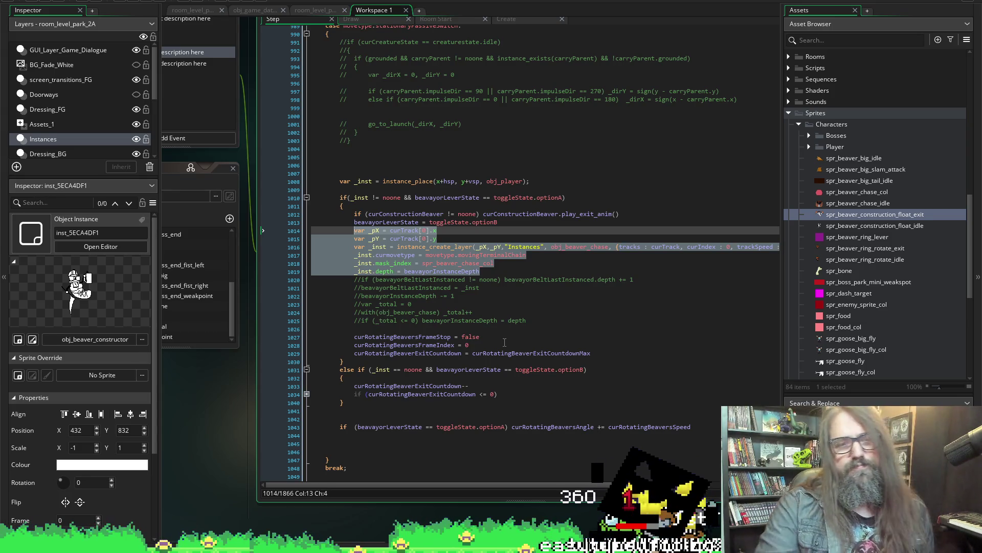
left_click(458, 240)
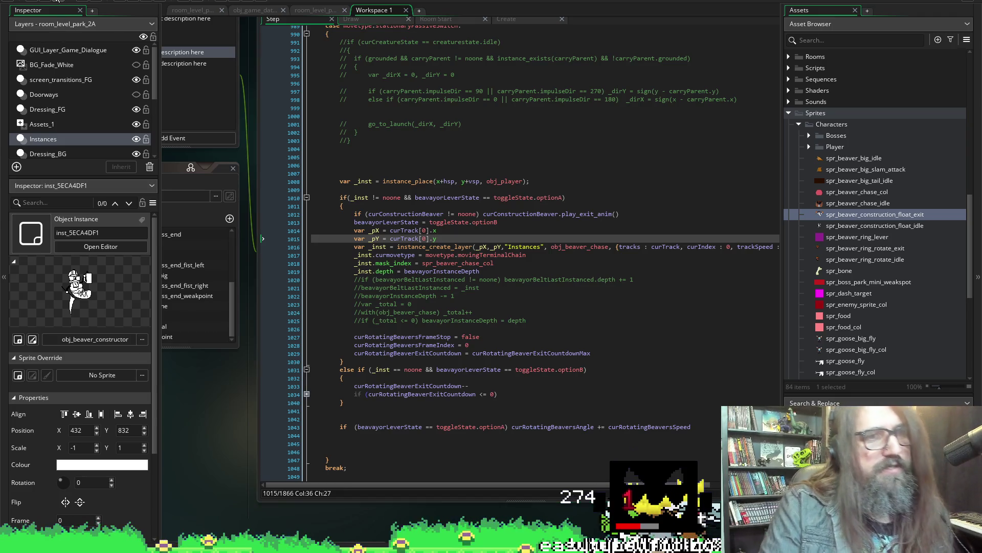
scroll(297, 486, "left", 2)
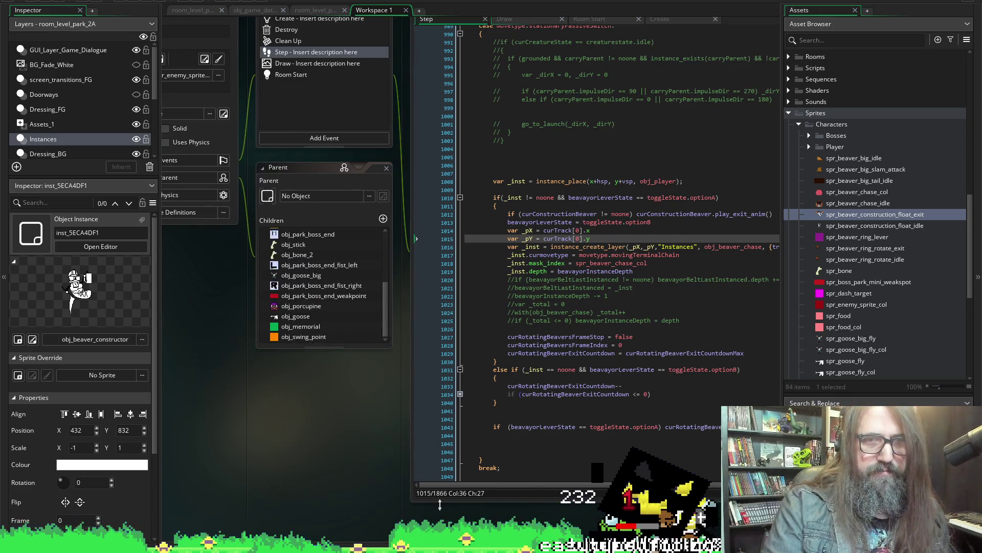
scroll(296, 486, "left", 2)
scroll(291, 461, "right", 1)
scroll(291, 449, "right", 2)
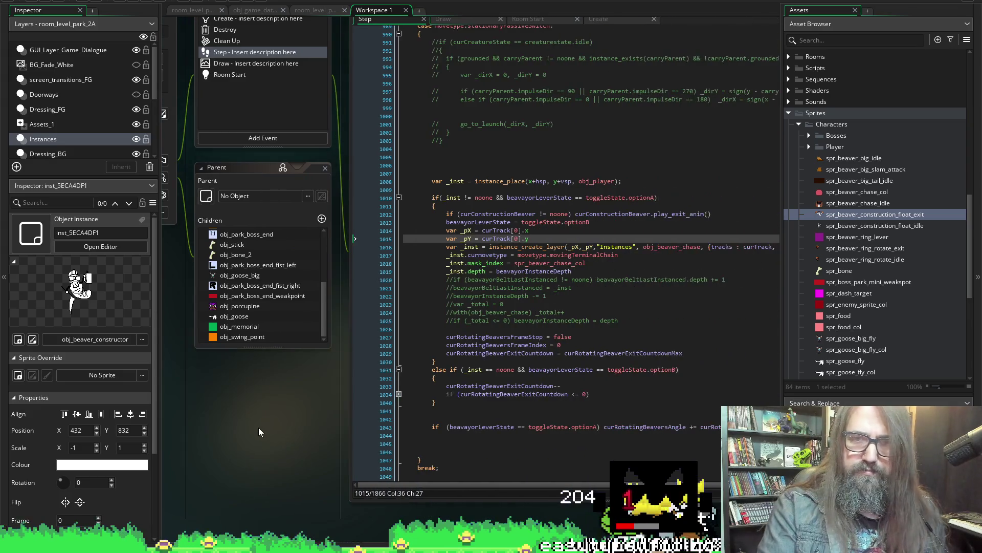
scroll(258, 427, "right", 1)
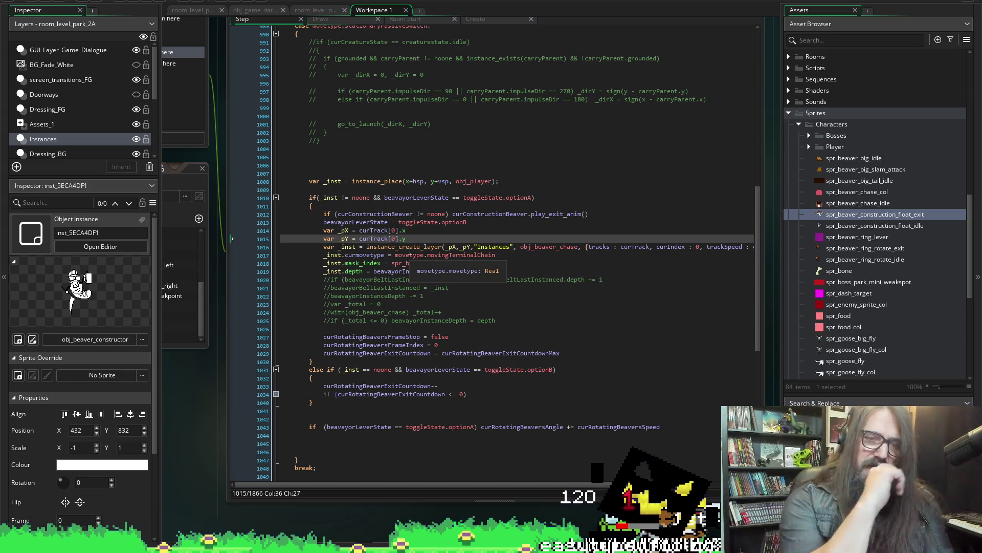
- Check the instance_create_layer line's context menu and flip between the Create and Step events
right_click(405, 247)
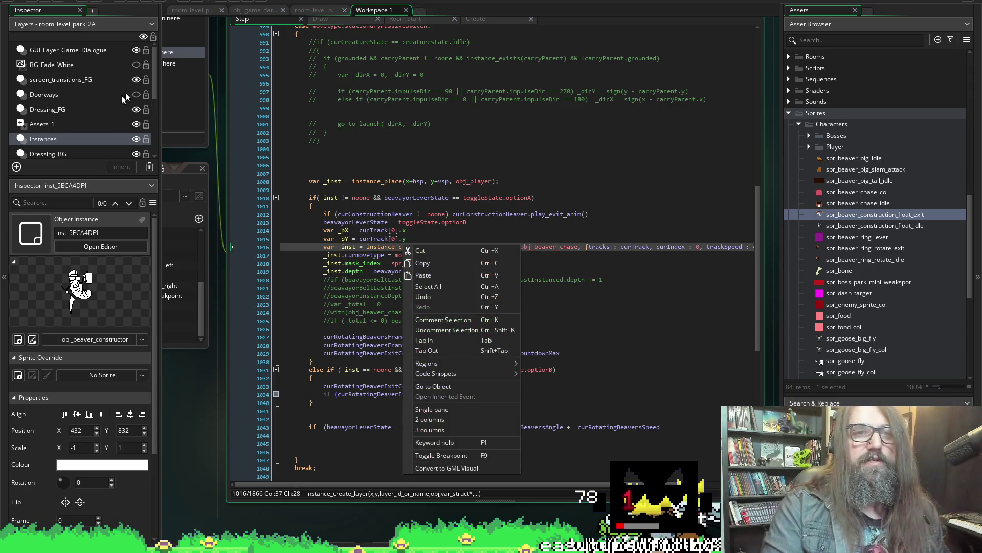
left_click(420, 174)
left_click(475, 19)
mouse_move(405, 19)
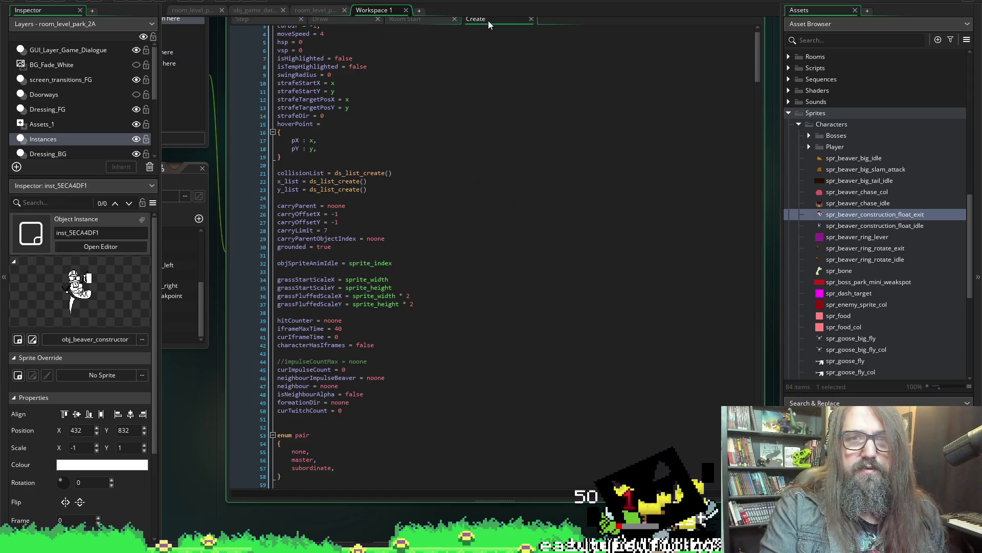
left_click(240, 20)
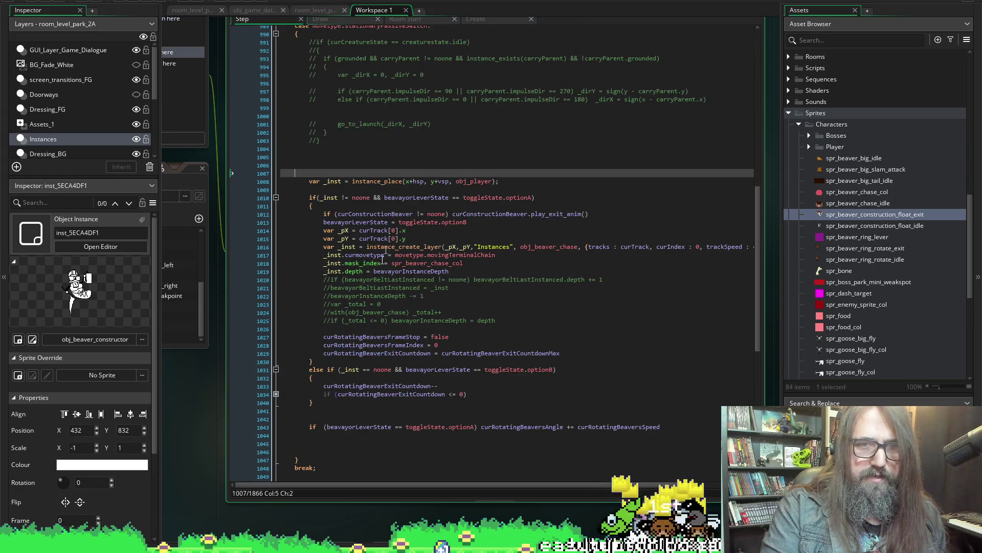
left_click(479, 18)
scroll(208, 350, "up", 4)
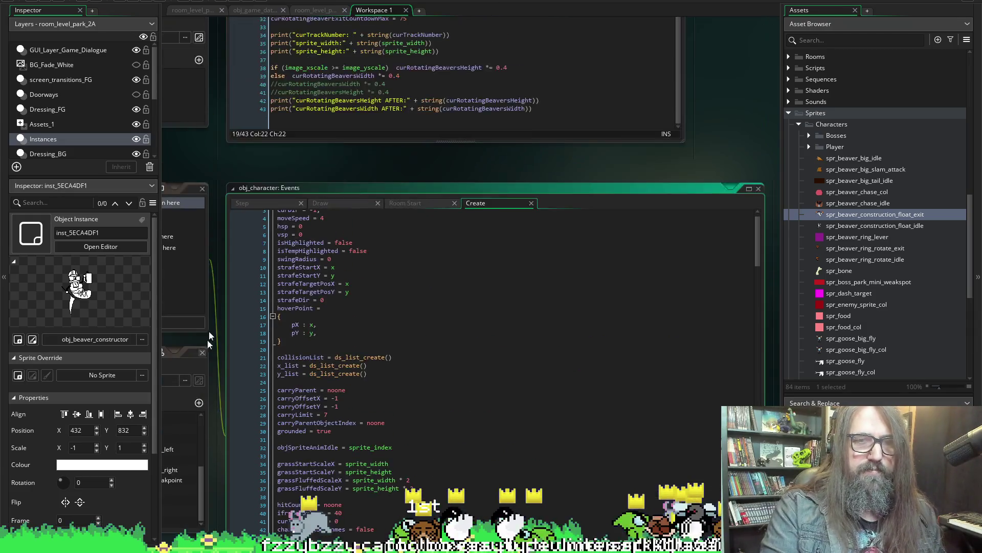
scroll(206, 351, "up", 5)
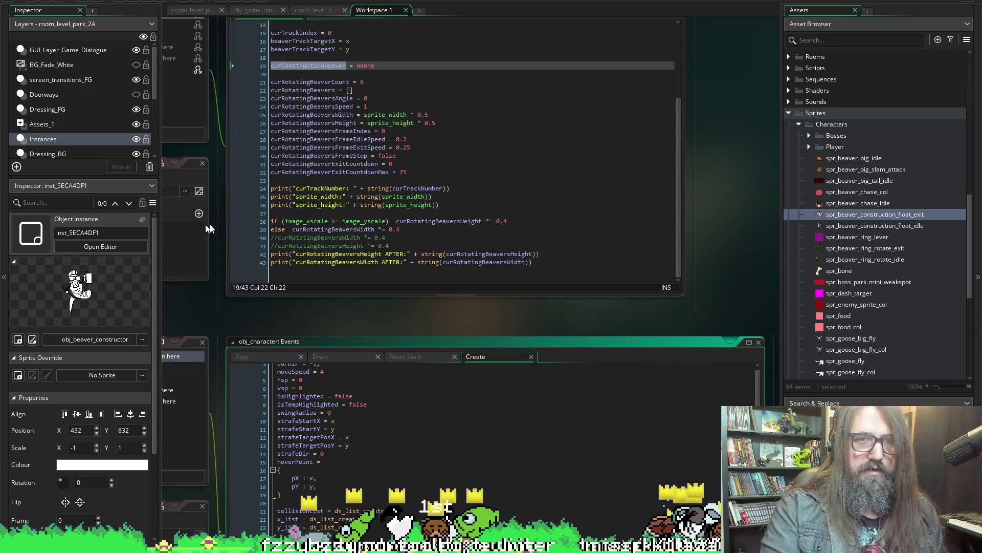
- Start a new beaver counter variable below curConstructionBeaver in the lever's Create code
left_click(359, 76)
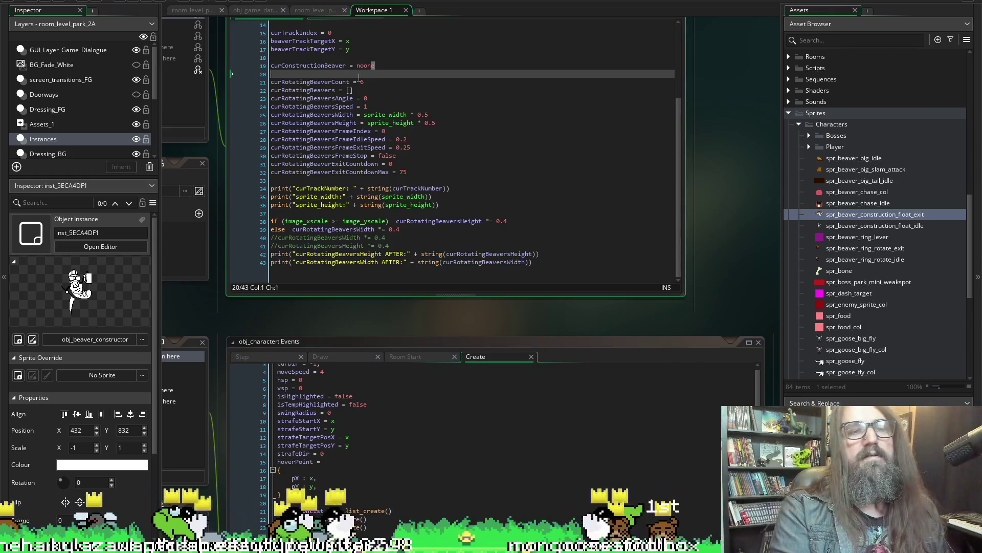
key("ctrl+z")
key("Return")
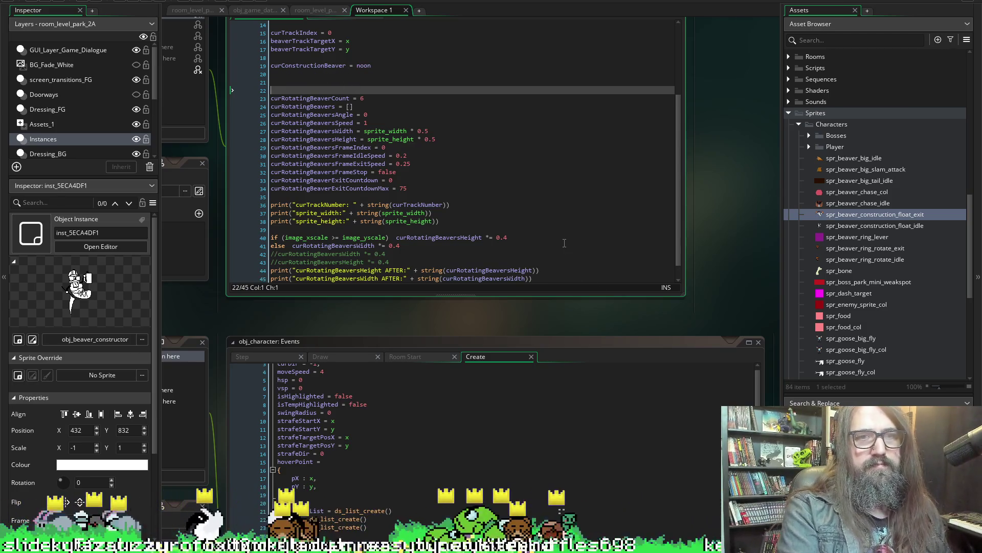
key("Return")
key("Up")
type("curBeavay")
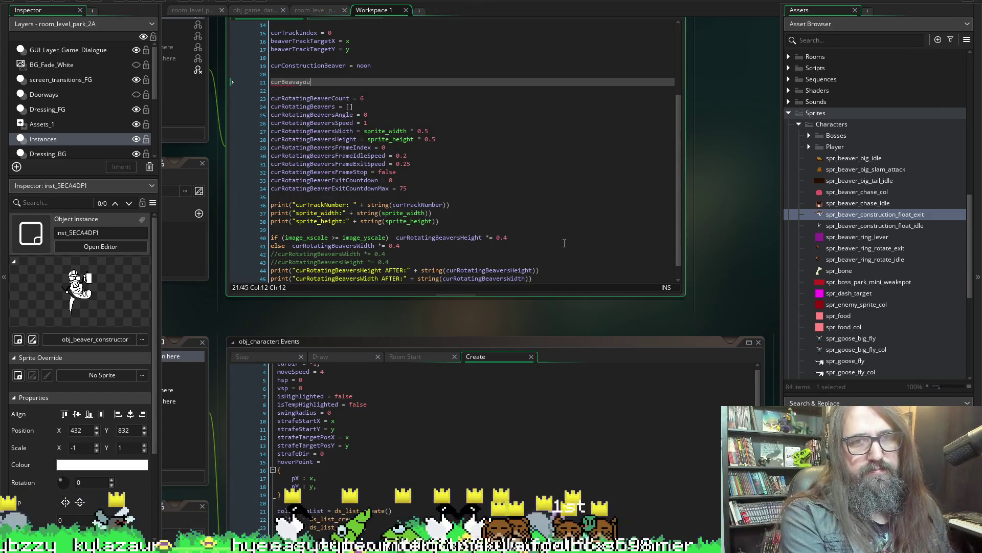
key("BackSpace")
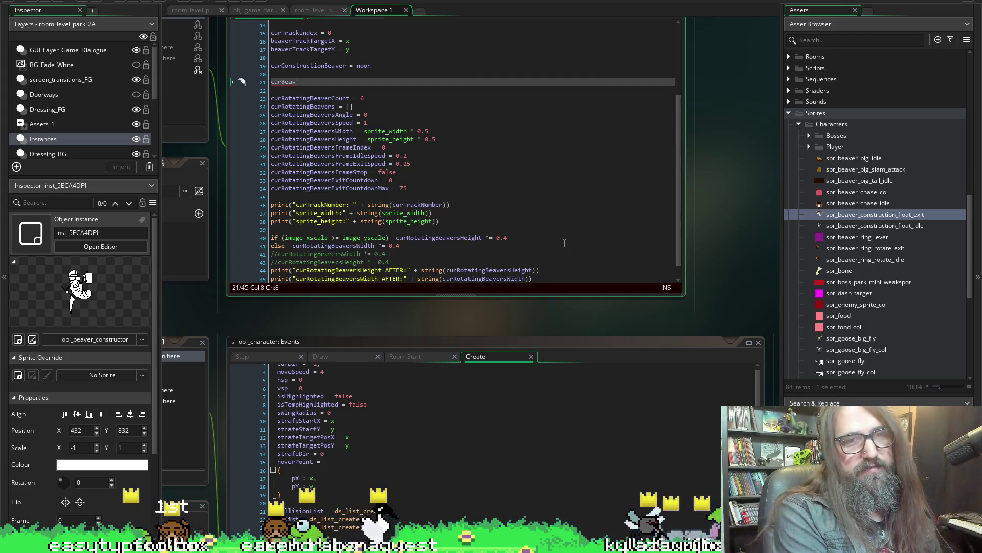
type("e")
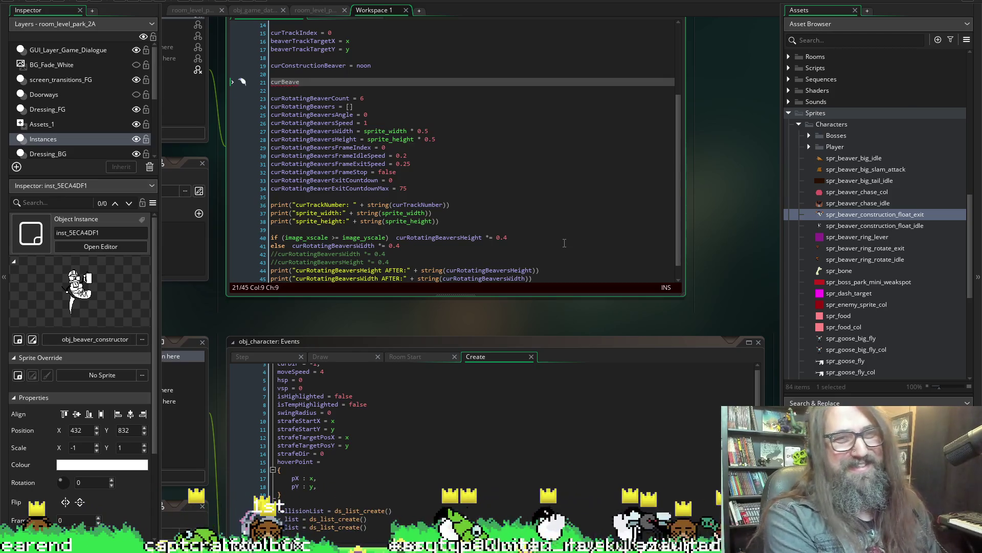
type("rr")
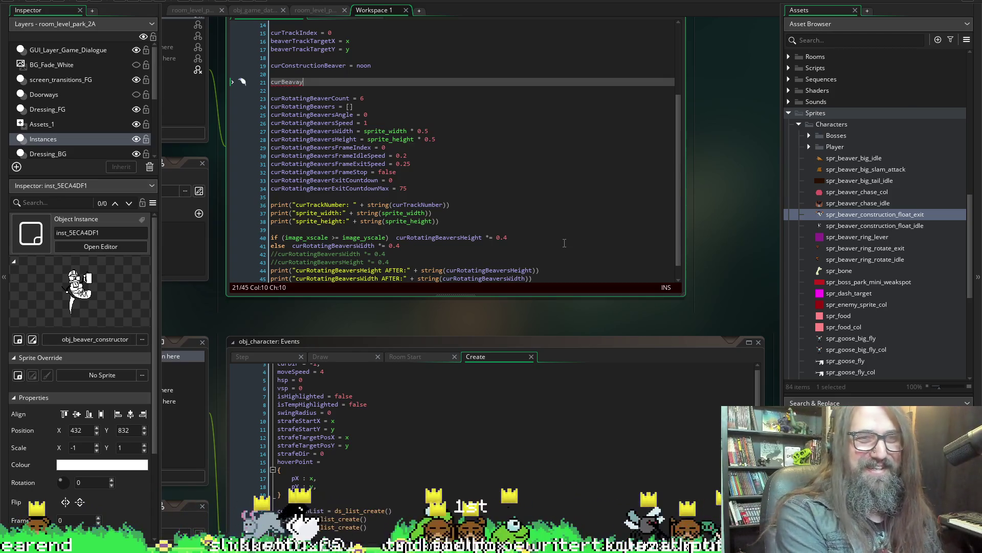
type("Co")
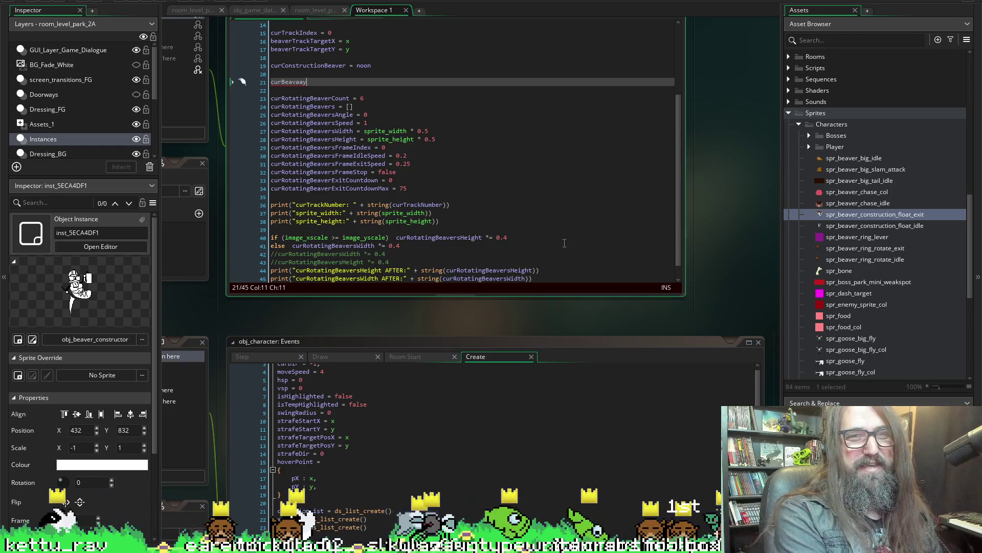
type("un")
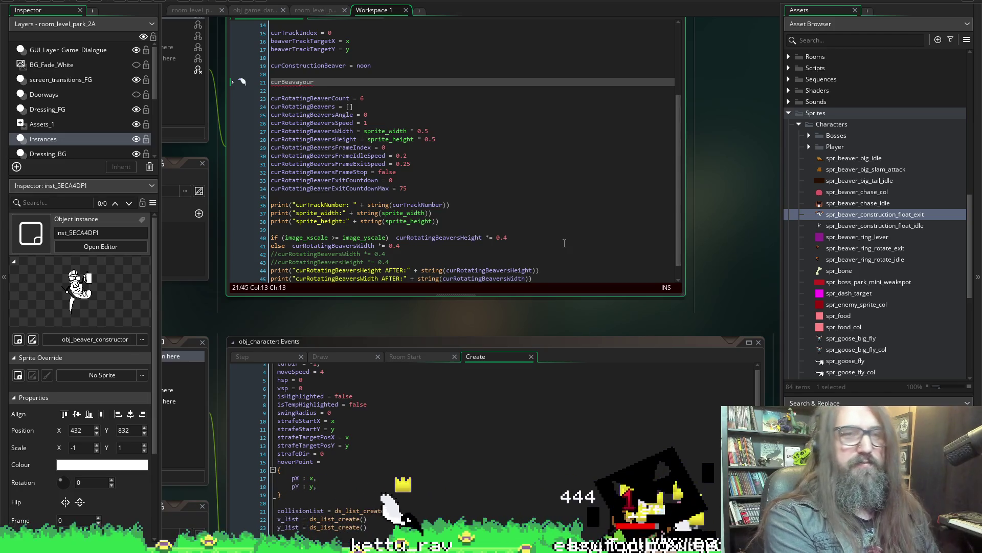
type("te")
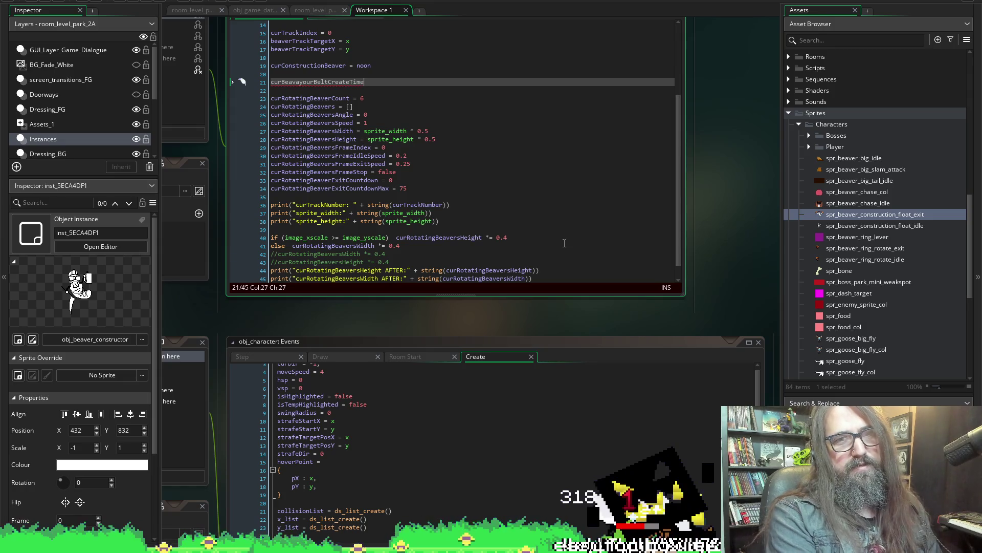
- Duplicate line 21 as curBeavayourBeltCreateTimeMax = 50 and set curBeavayourBeltCreateTime to that maximum
key("ctrl+d")
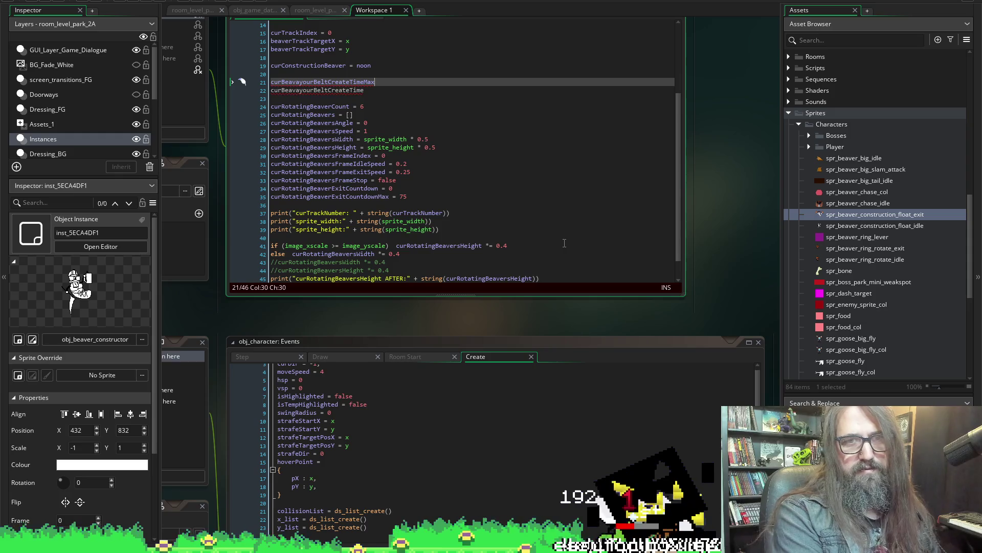
type(" = 50")
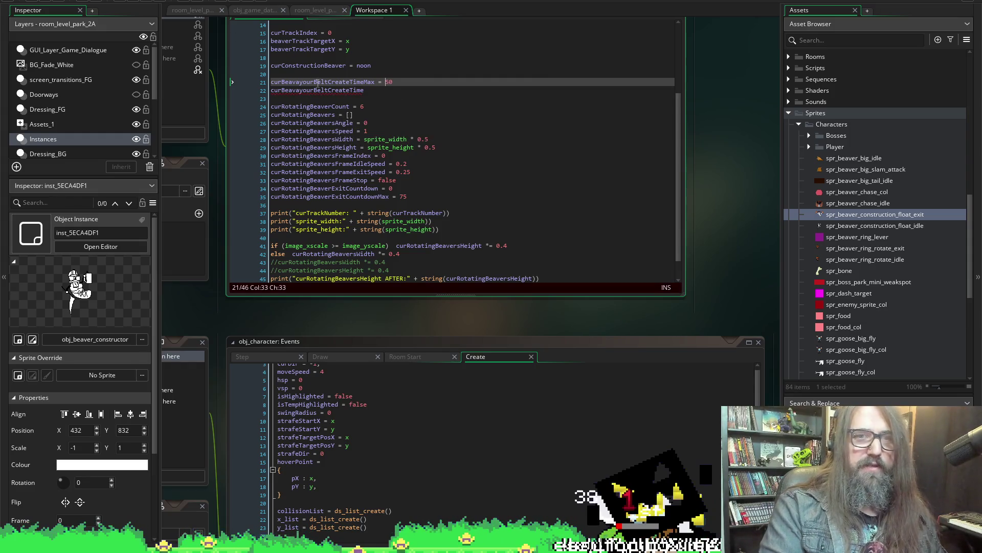
double_click(319, 83)
left_click(367, 90)
type("= curBeavayourBeltCreateTimeMax")
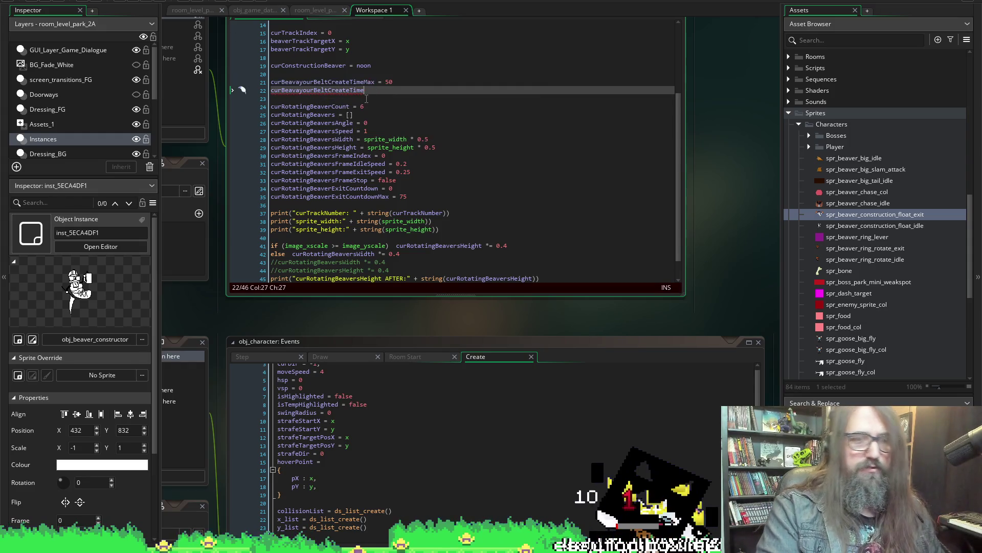
double_click(322, 91)
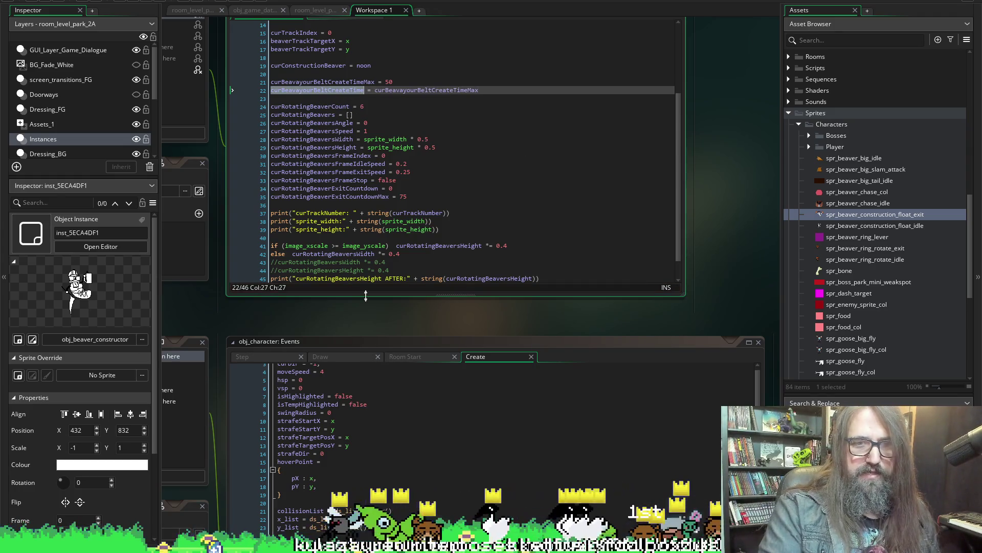
scroll(221, 299, "left", 5)
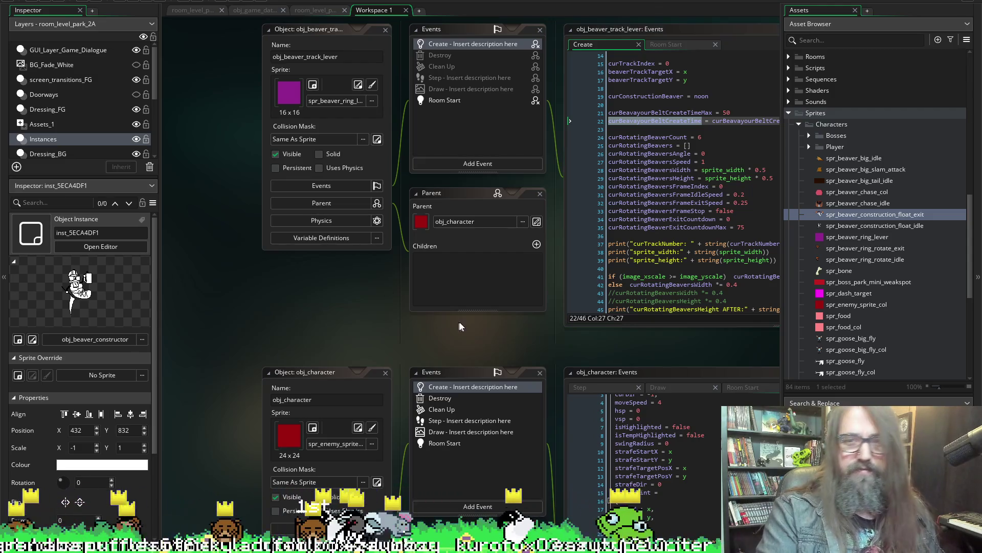
scroll(458, 360, "down", 2)
scroll(458, 361, "down", 2)
scroll(446, 354, "up", 4)
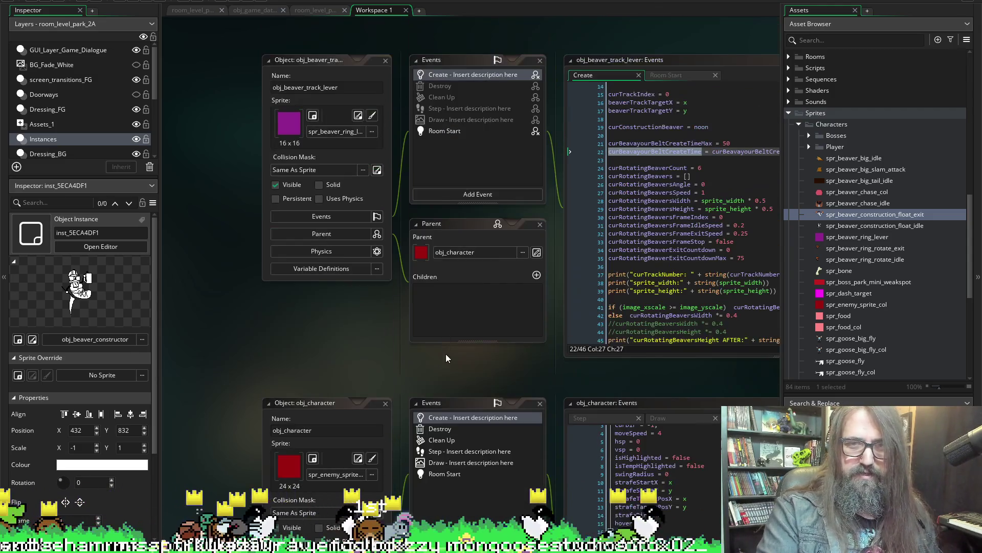
scroll(447, 354, "right", 4)
scroll(436, 361, "right", 2)
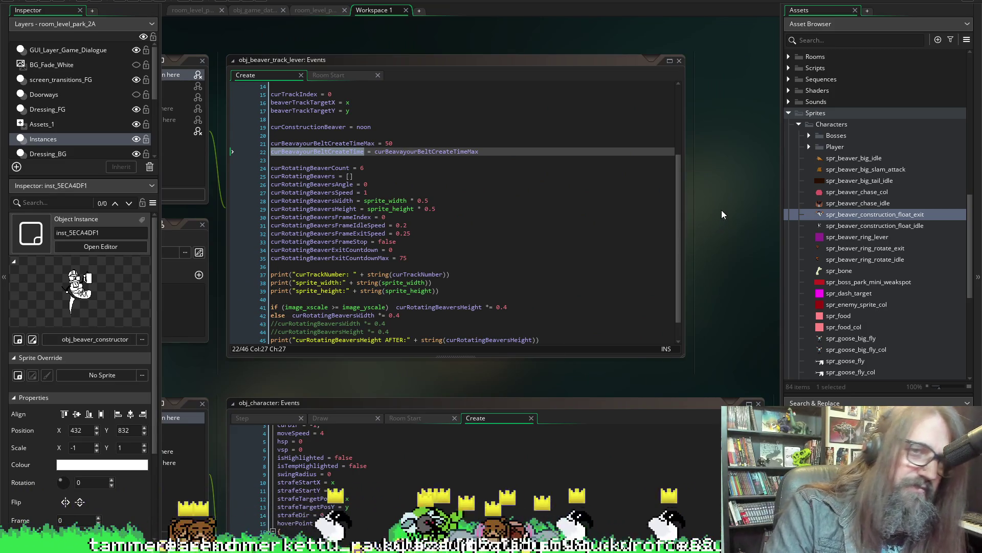
- Select the curBeavayourBeltCreateTime name on line 22 of the lever's Create code
left_click(340, 151)
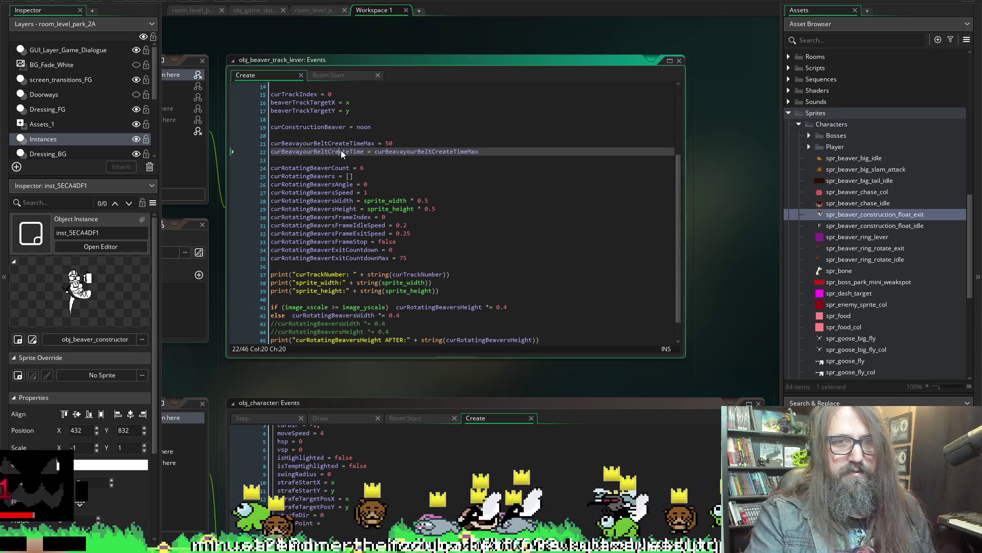
double_click(341, 150)
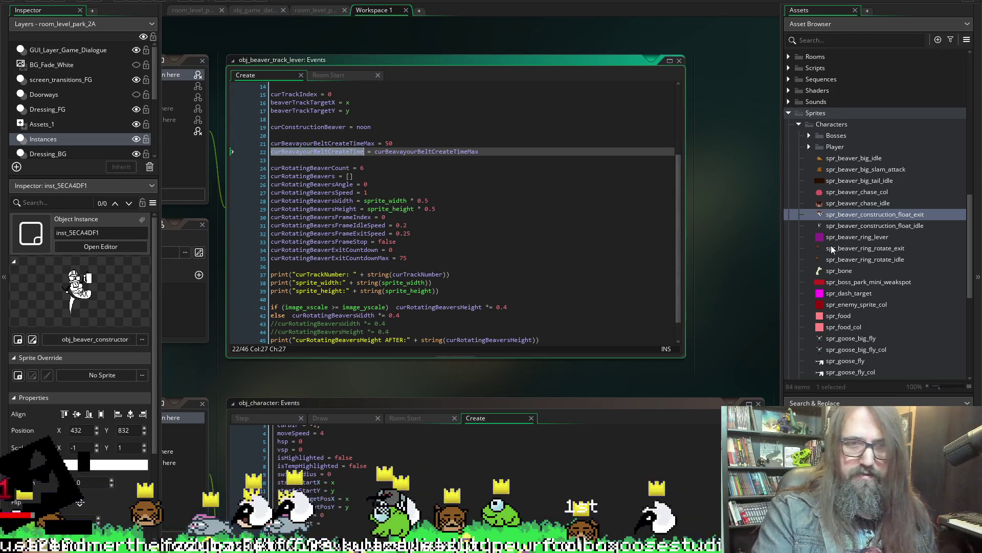
scroll(704, 308, "down", 5)
scroll(725, 126, "down", 5)
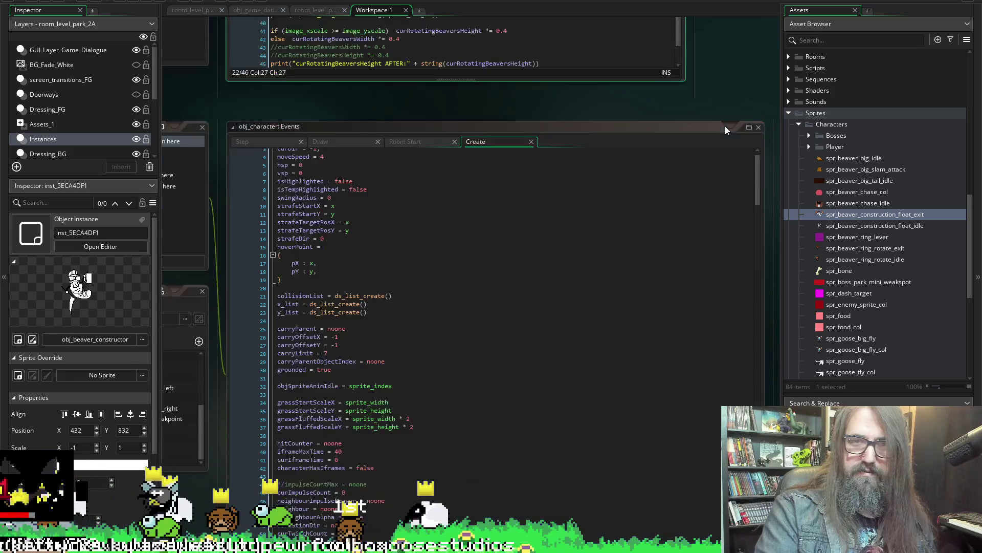
scroll(725, 126, "down", 3)
scroll(186, 414, "up", 2)
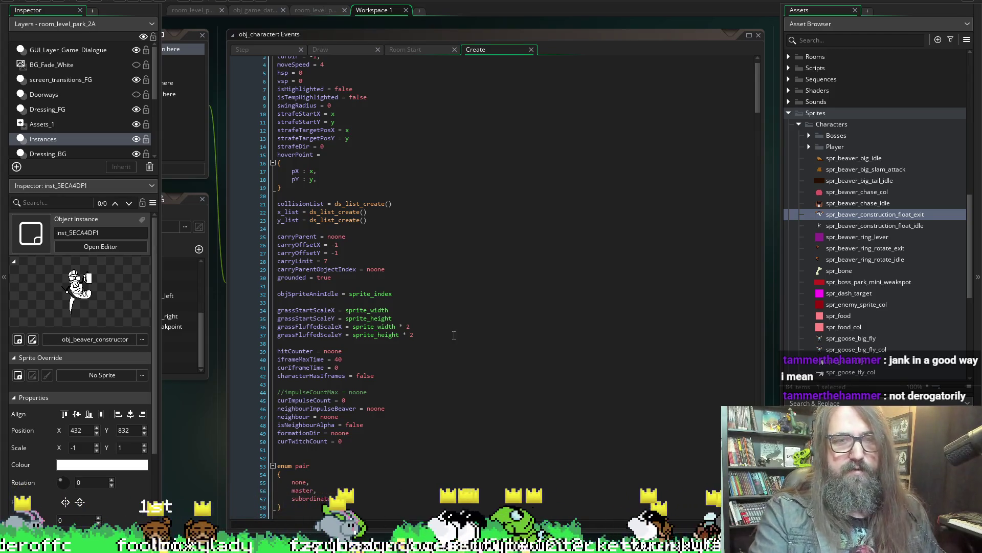
scroll(459, 333, "down", 2)
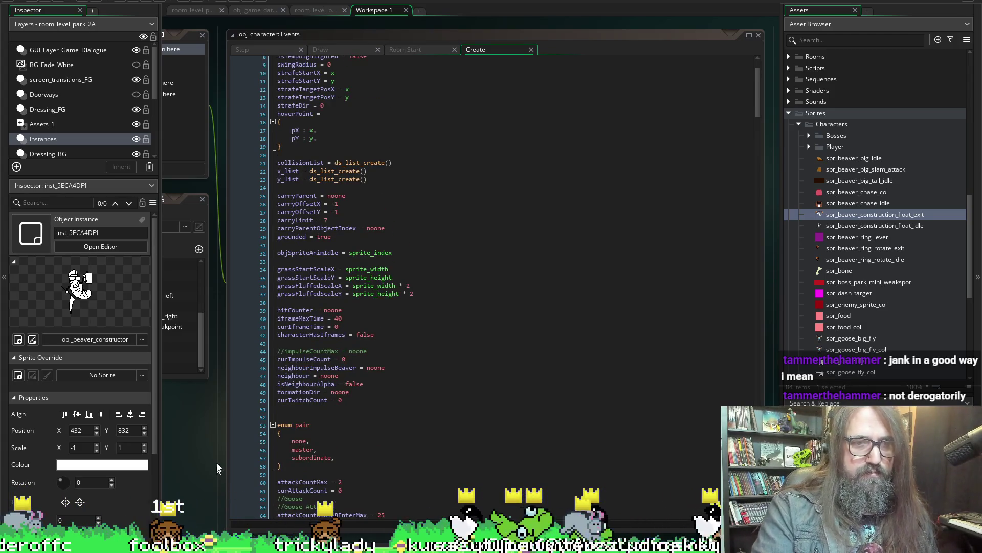
left_click_drag(215, 466, 325, 455)
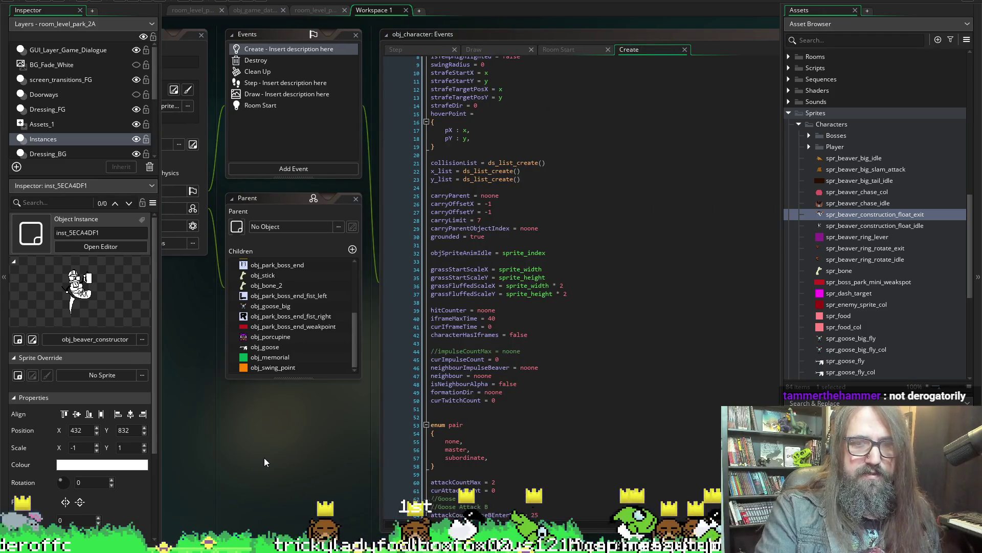
scroll(263, 457, "left", 2)
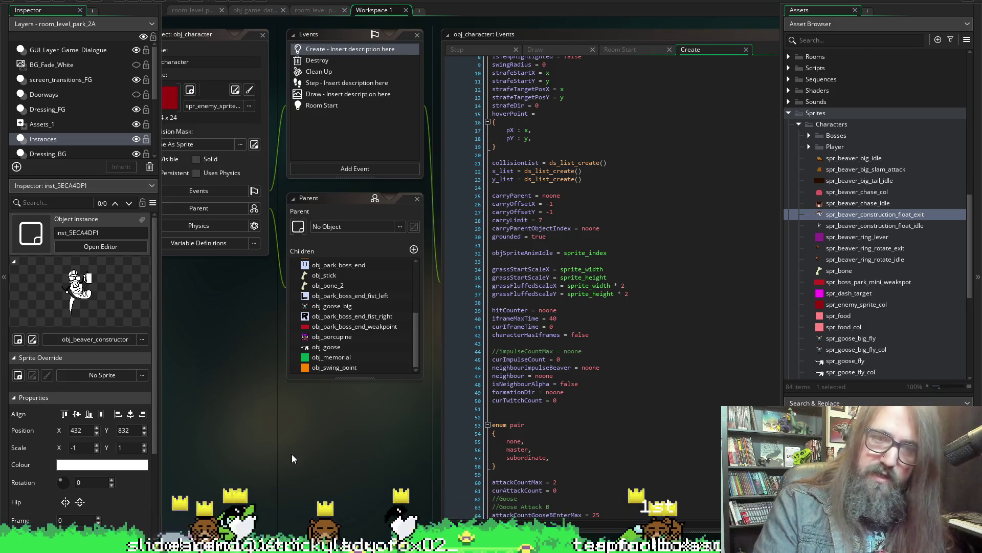
scroll(292, 454, "down", 1)
scroll(292, 454, "right", 2)
scroll(284, 453, "up", 1)
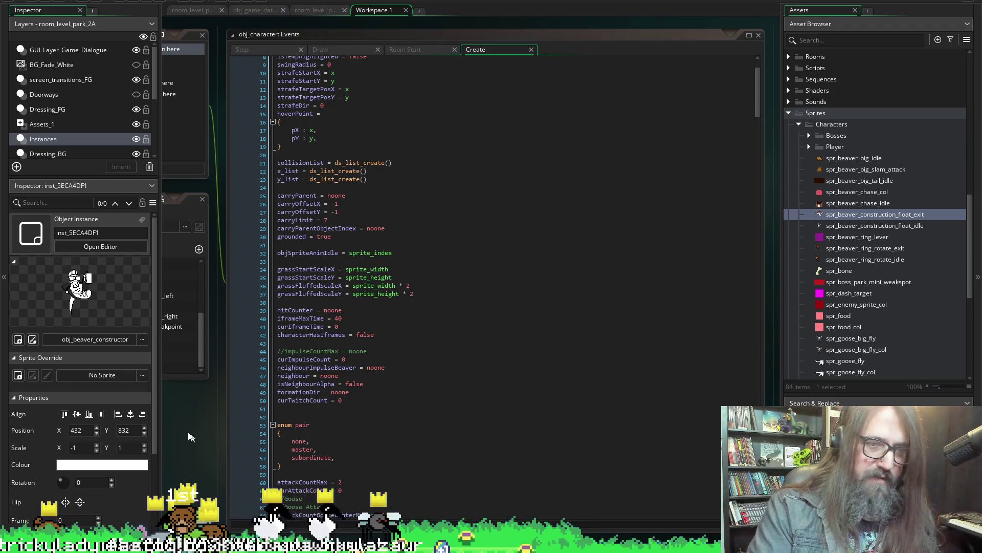
scroll(230, 457, "left", 2)
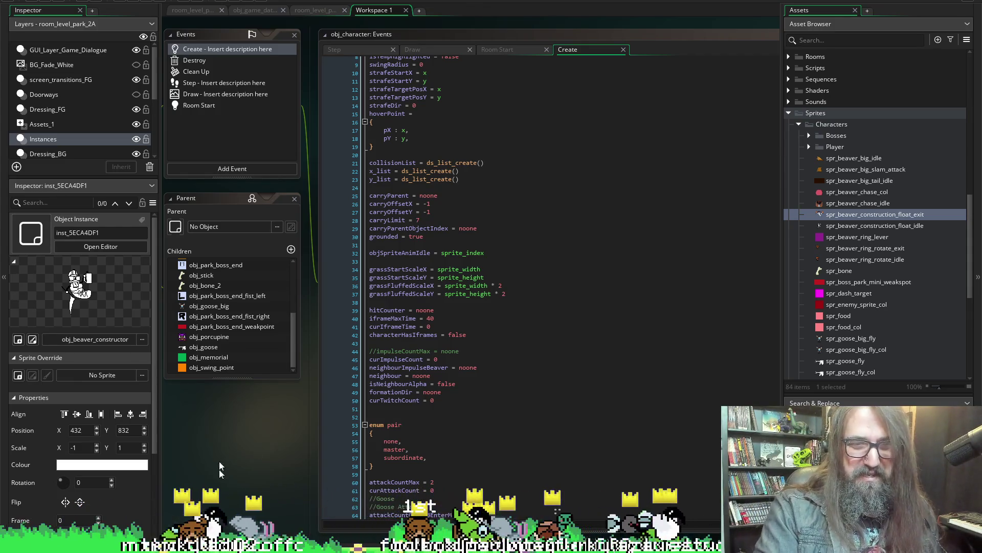
scroll(304, 483, "left", 2)
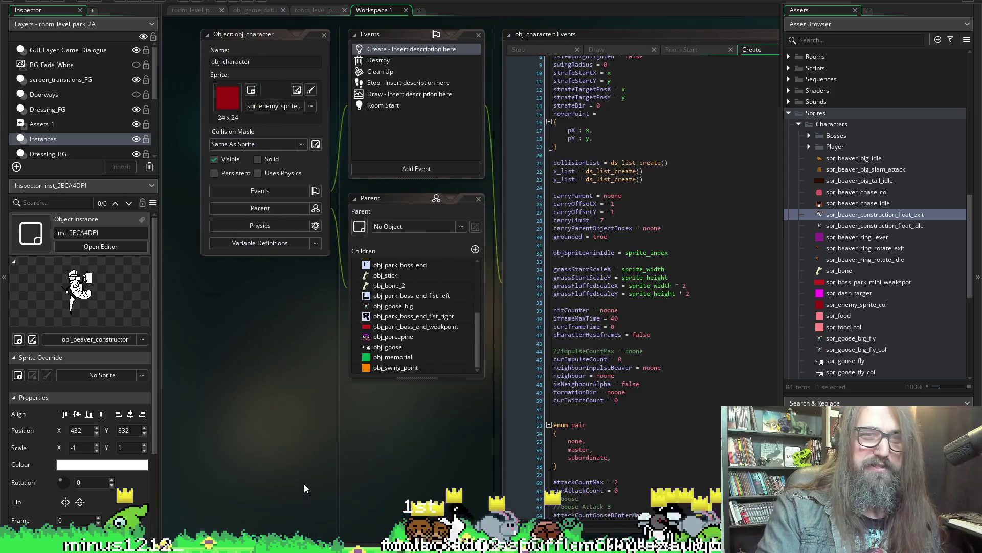
scroll(272, 471, "right", 4)
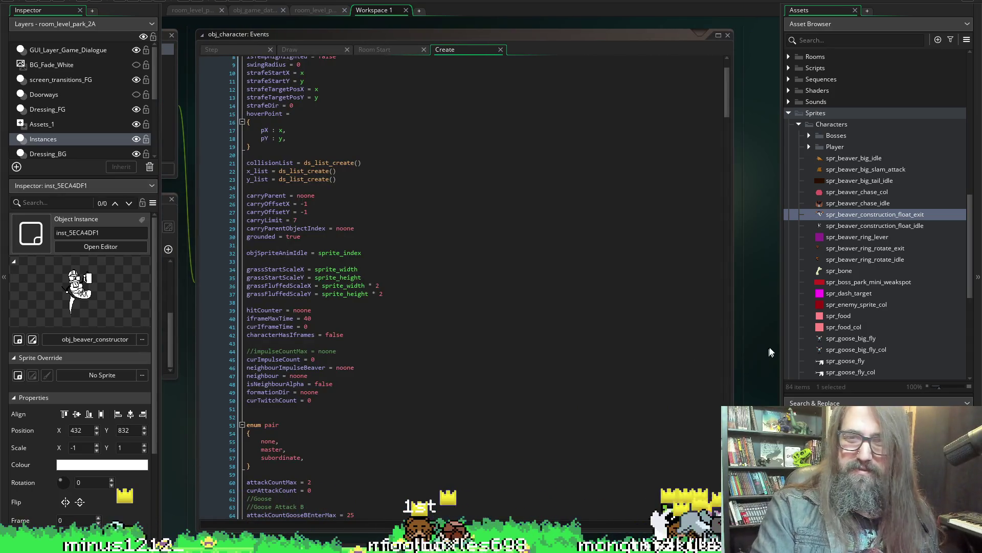
scroll(764, 337, "up", 3)
scroll(764, 334, "up", 3)
scroll(763, 332, "down", 2)
scroll(764, 332, "down", 3)
scroll(764, 332, "down", 2)
scroll(764, 332, "up", 1)
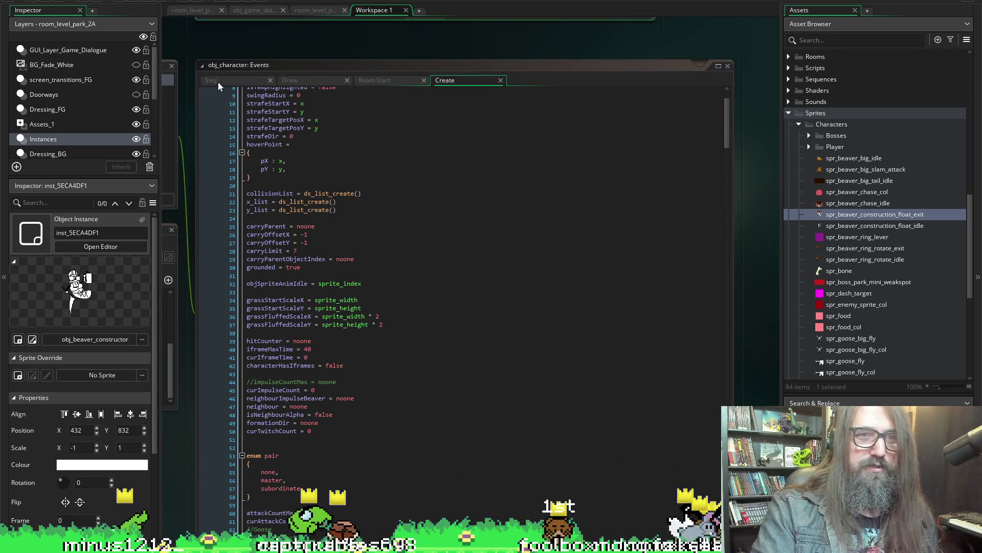
- Delete the blank line 1007 and cut the beaver-spawning lines 1012–1017 from the lever's optionA branch
left_click(216, 81)
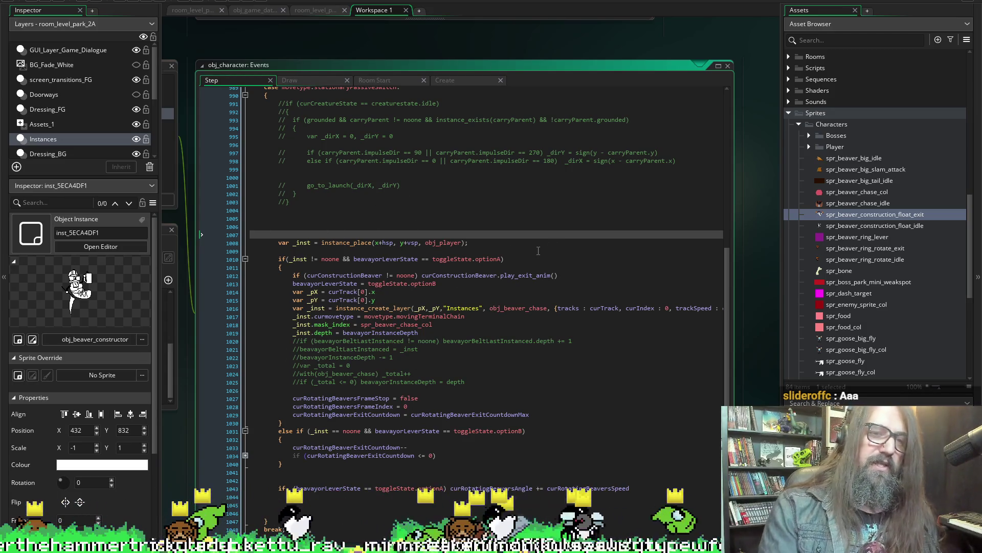
key("BackSpace")
key("BackSpace")
key("BackSpace")
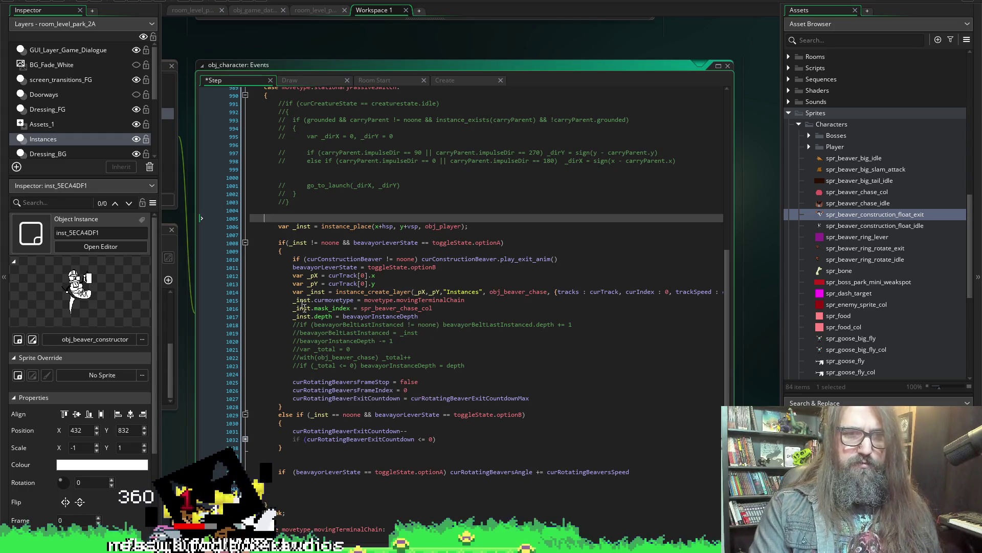
scroll(289, 362, "down", 2)
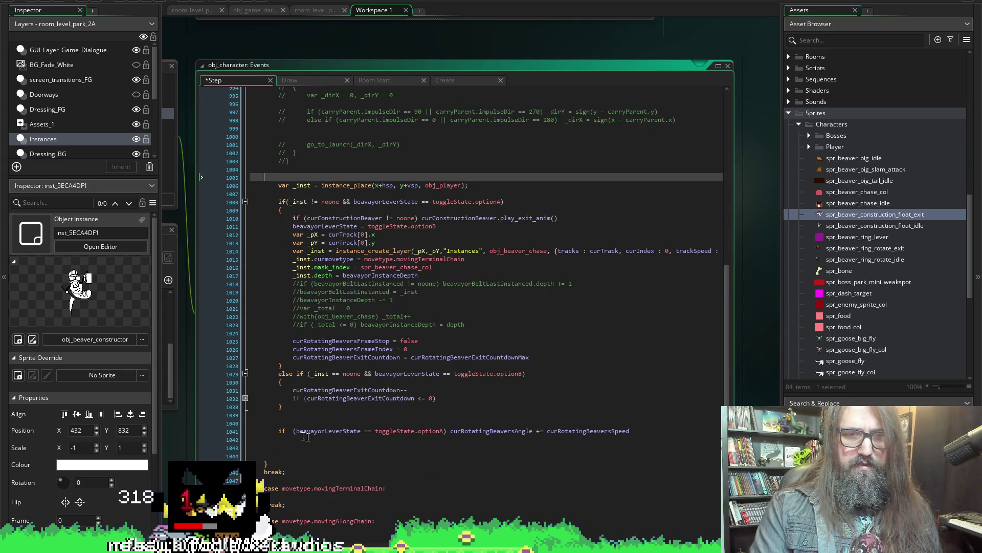
left_click(245, 400)
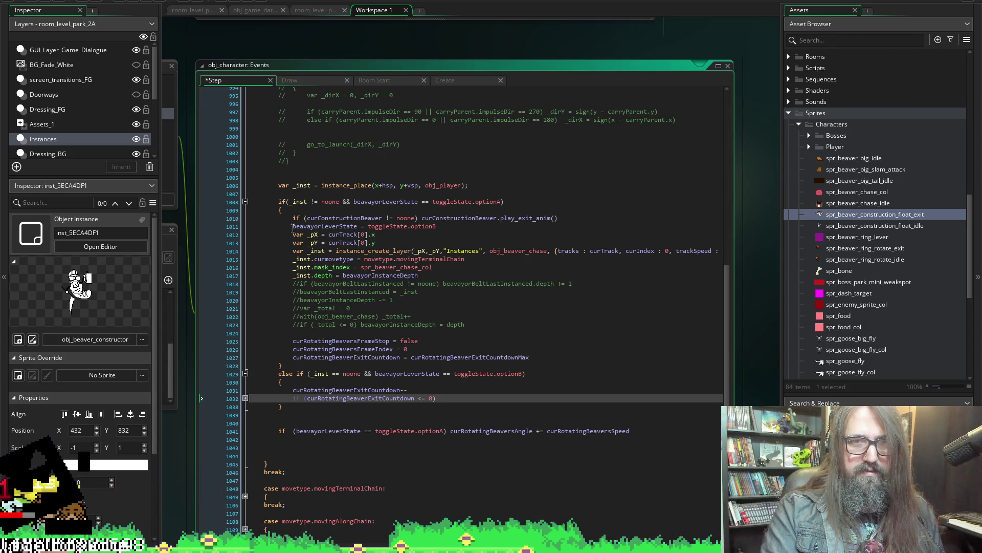
left_click(290, 227)
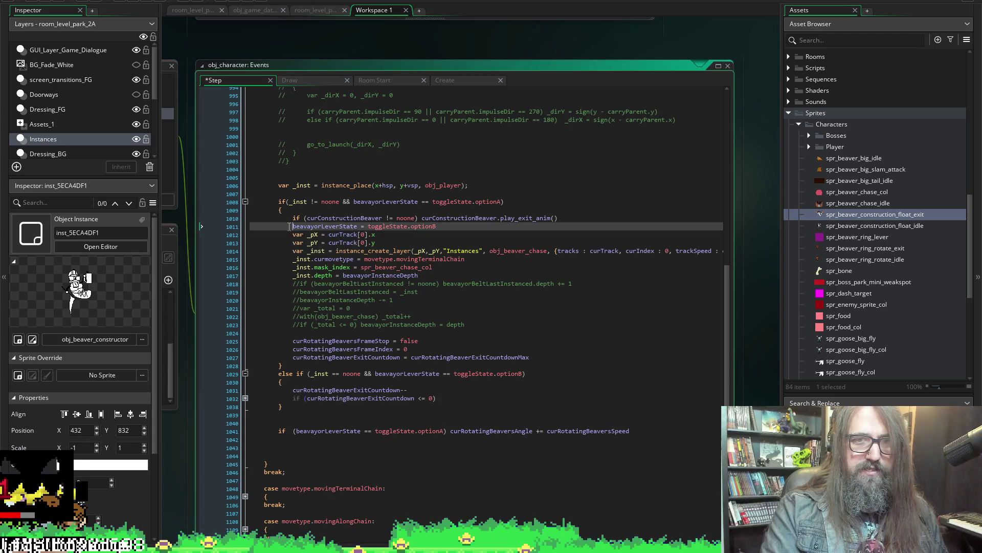
left_click(290, 237)
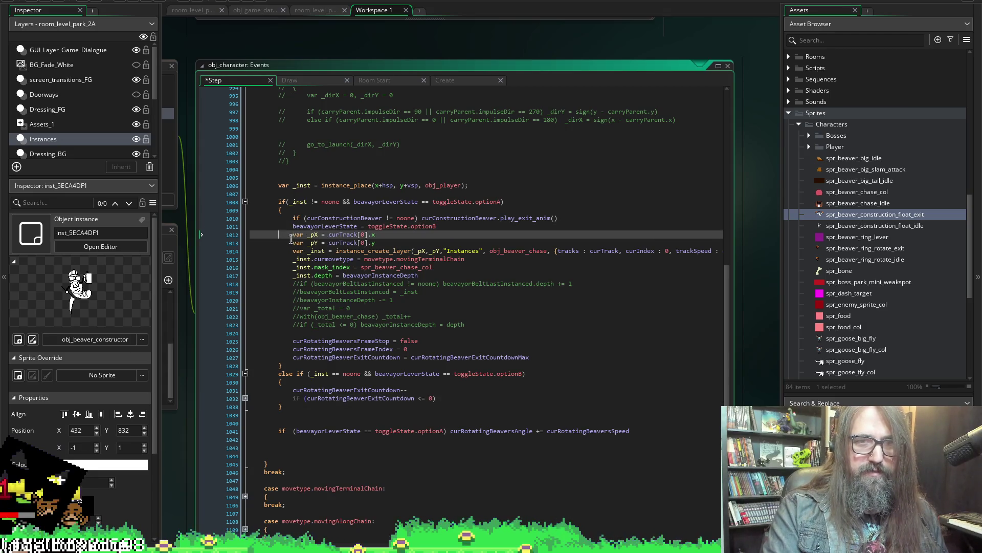
left_click_drag(292, 234, 506, 272)
key("ctrl+c")
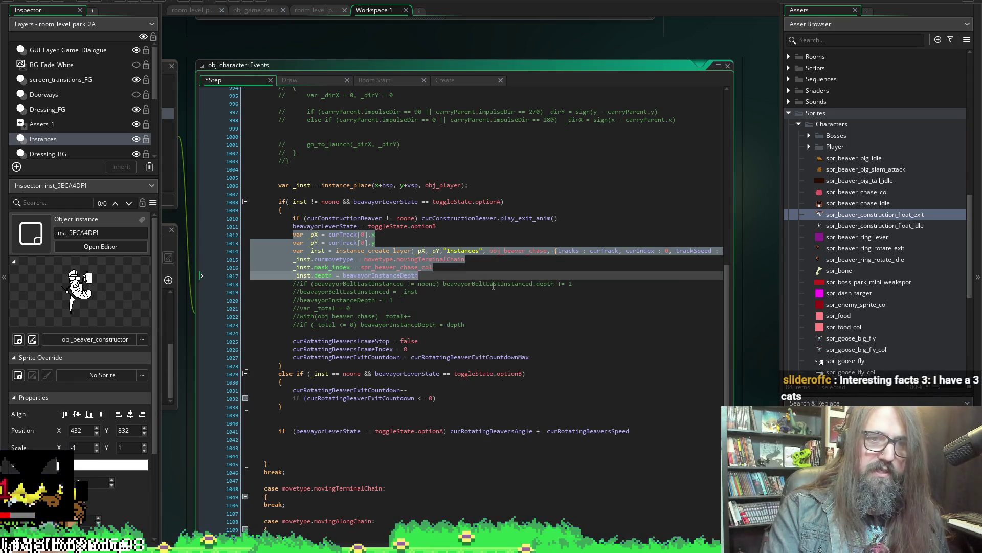
key("BackSpace")
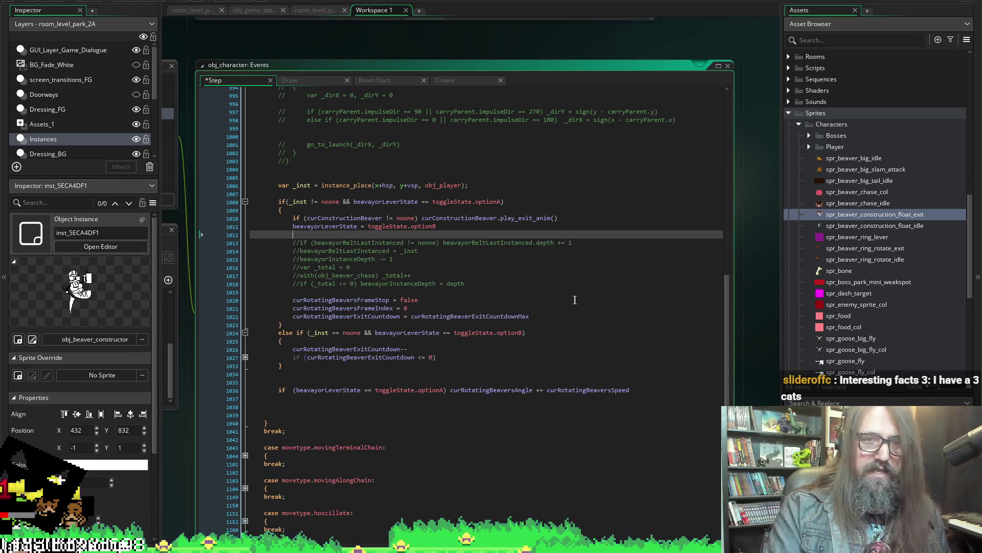
left_click(460, 79)
scroll(419, 273, "down", 5)
scroll(466, 325, "down", 5)
scroll(505, 331, "down", 5)
scroll(506, 332, "down", 5)
scroll(566, 351, "down", 5)
scroll(625, 390, "down", 5)
scroll(628, 390, "down", 5)
scroll(628, 390, "down", 3)
scroll(583, 323, "down", 4)
left_click(551, 243)
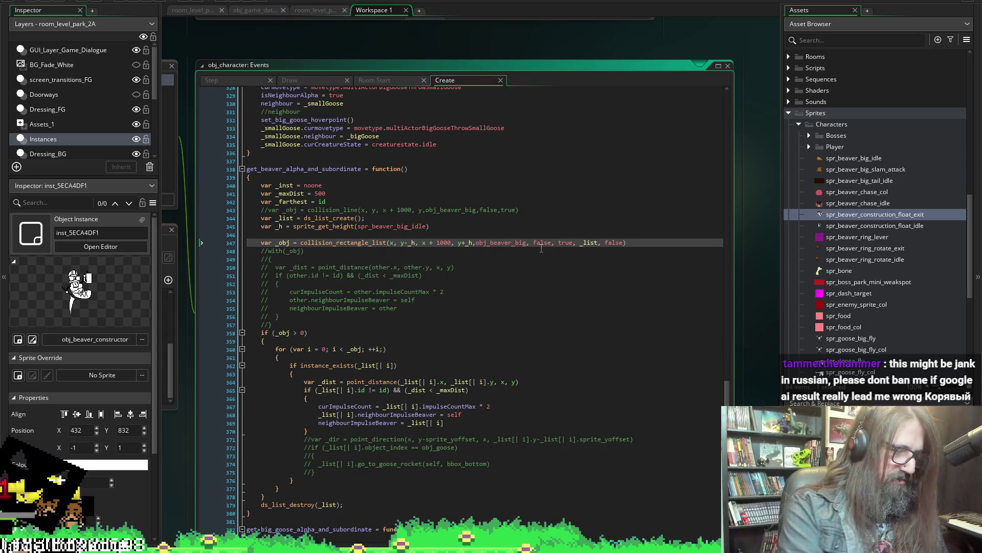
key("ctrl+m")
scroll(415, 192, "up", 3)
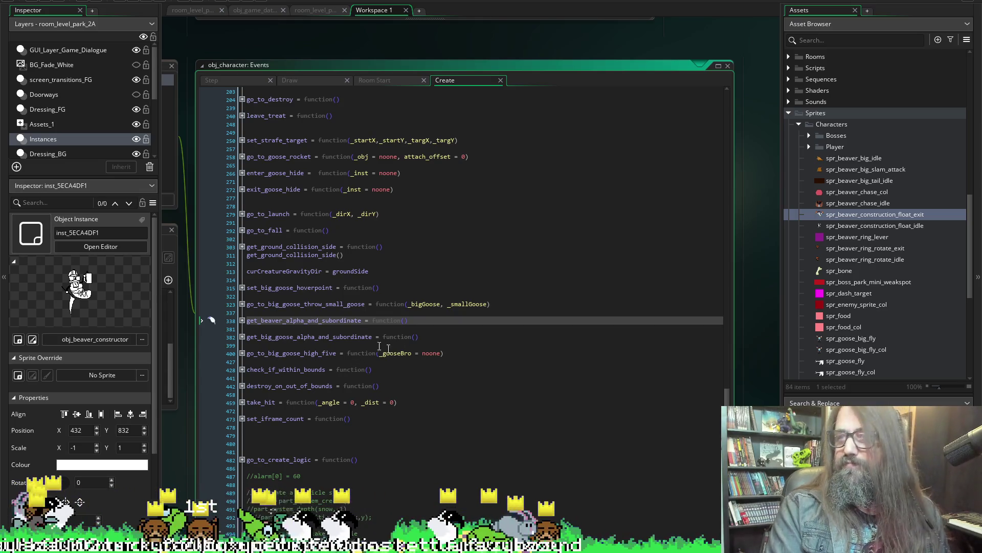
scroll(342, 316, "down", 1)
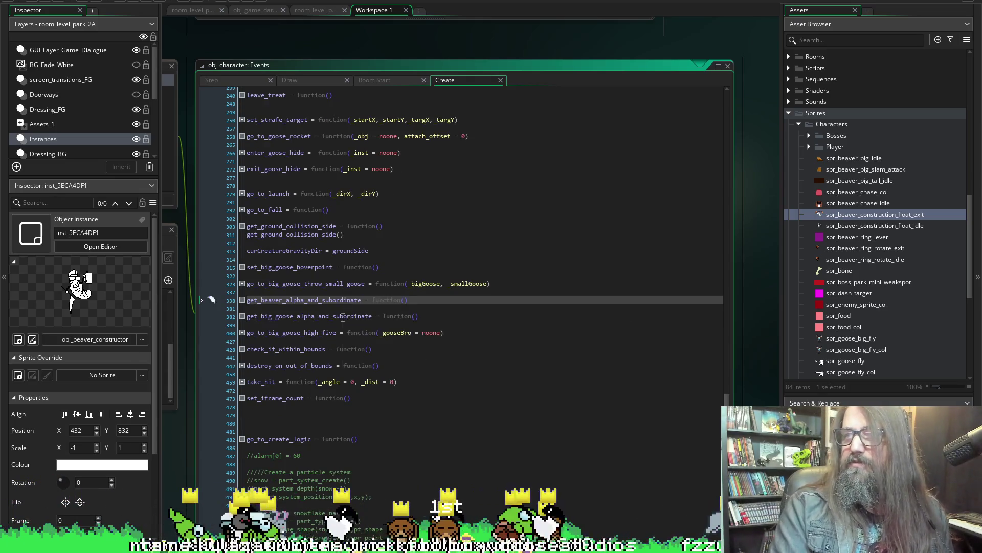
mouse_move(286, 369)
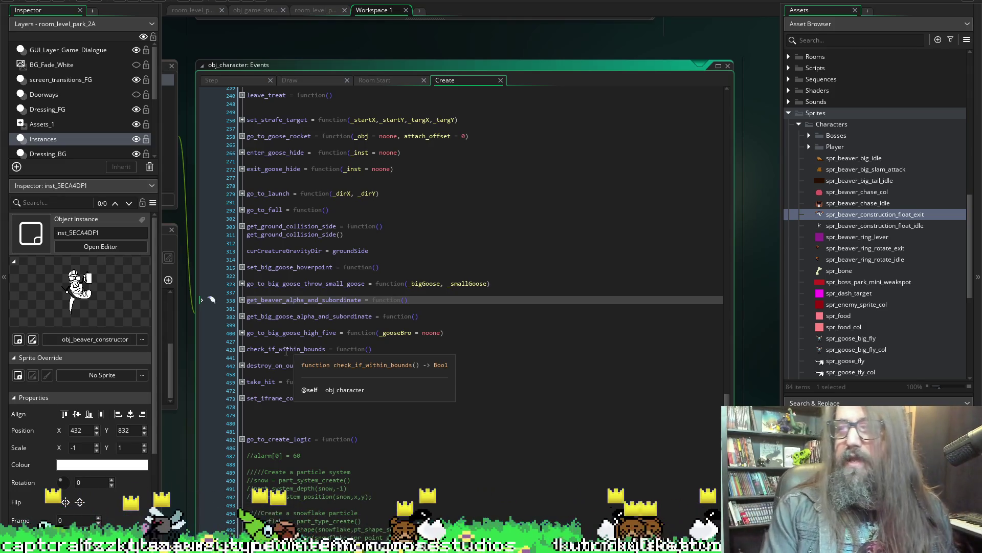
left_click(293, 415)
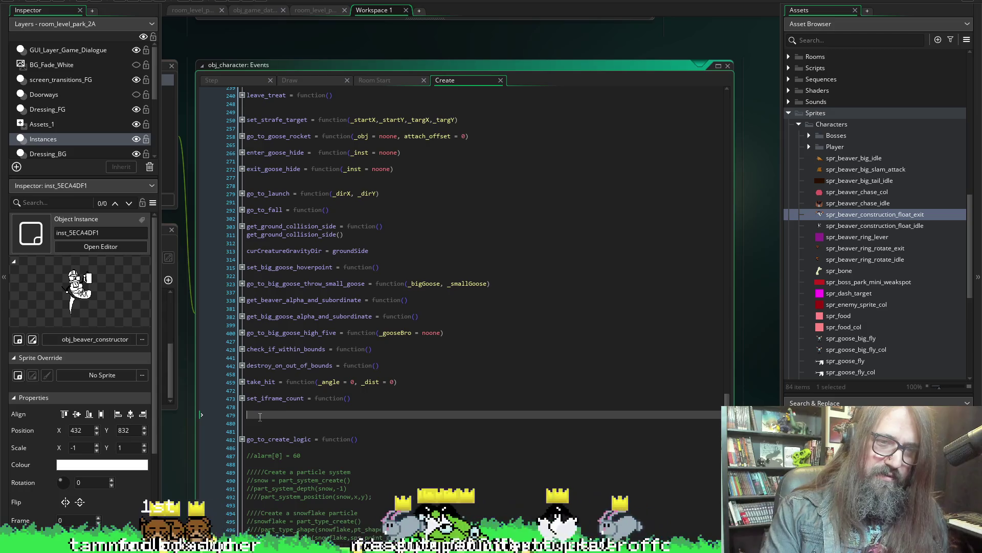
- Write the set_beaver_create_call = function() header with braces on line 479 of the Create event
key("ctrl+v")
key("ctrl+z")
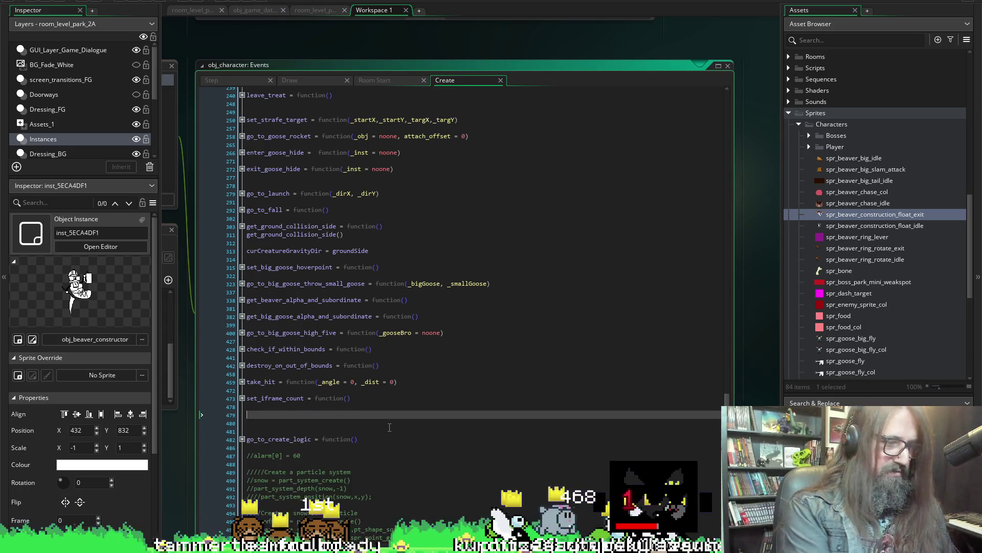
type("set_")
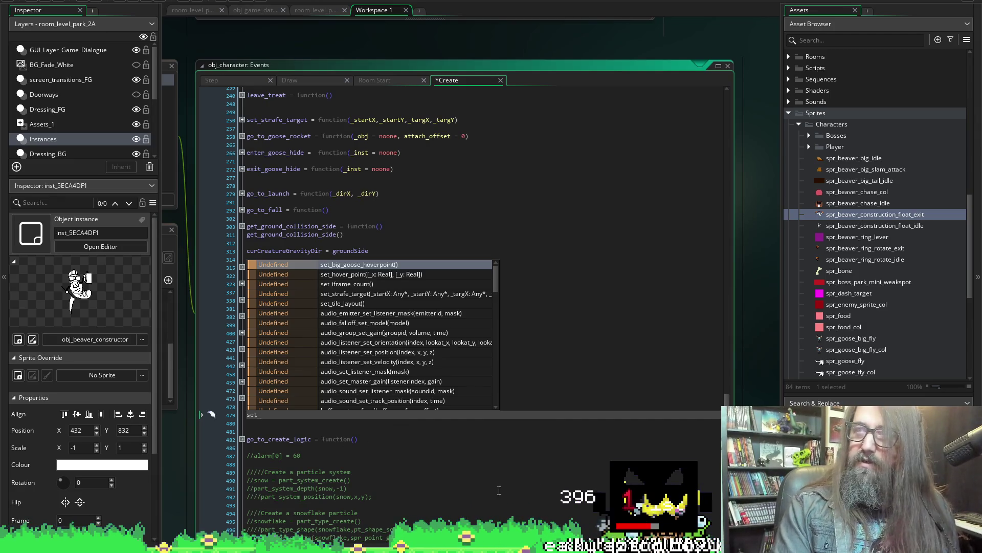
left_click(281, 420)
left_click(281, 415)
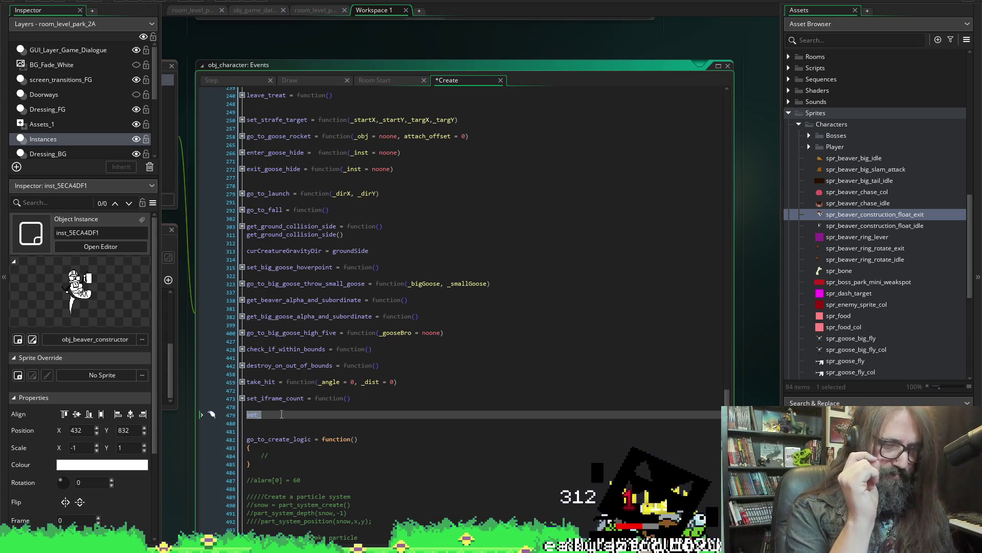
type("s")
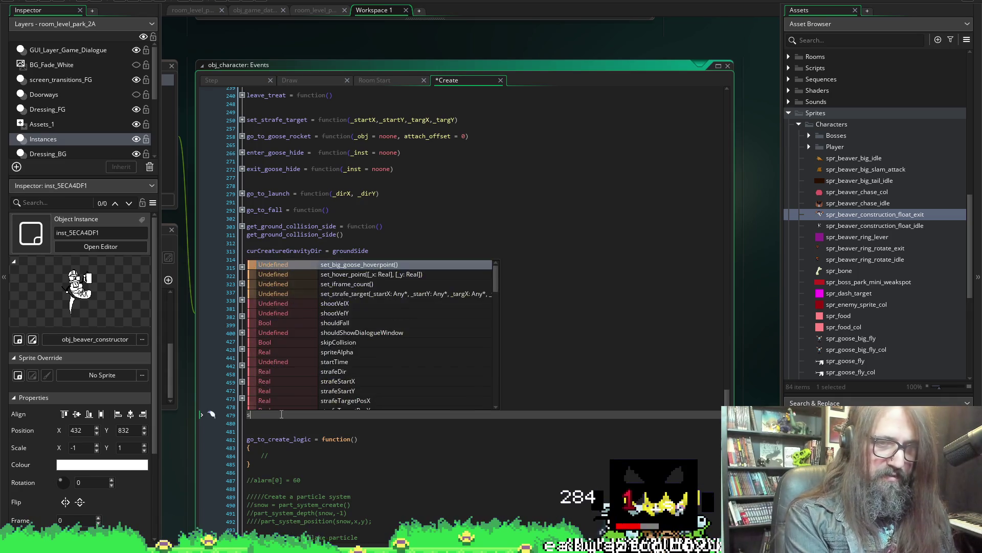
type("et_beaver_create_call (")
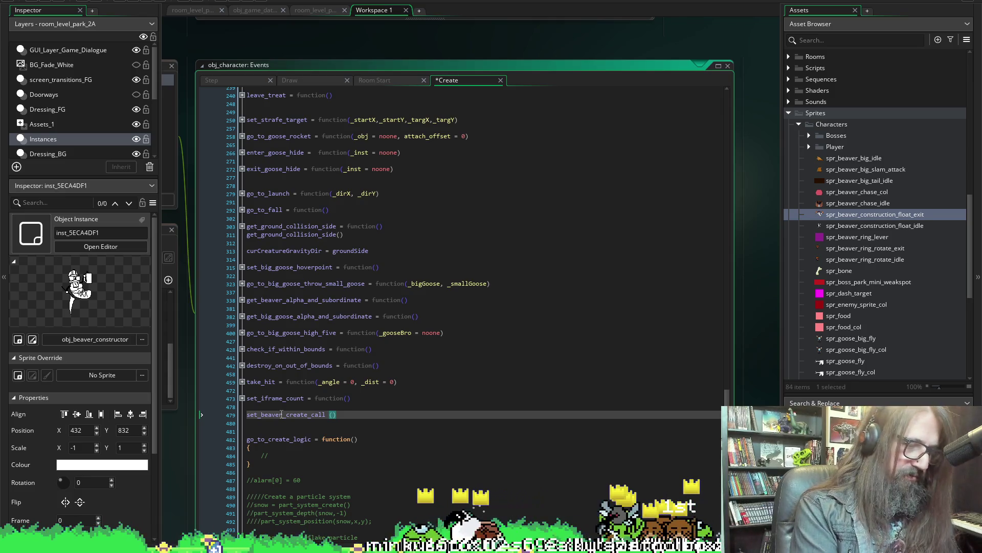
type("= function")
key("Escape")
key("Return")
type("{")
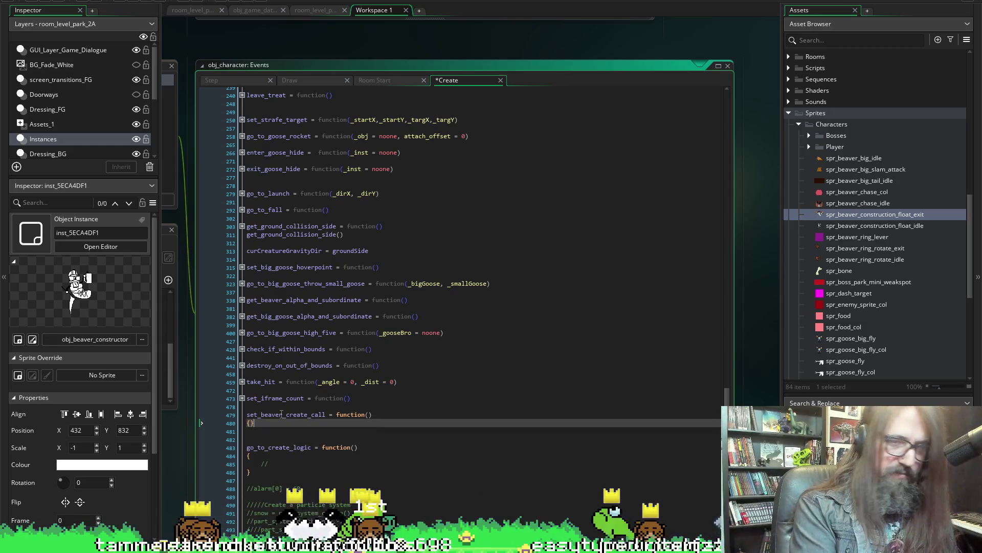
type("{")
key("Return")
- Paste the beaver-chase spawning code into the function body, un-indent it one level and save
key("ctrl+v")
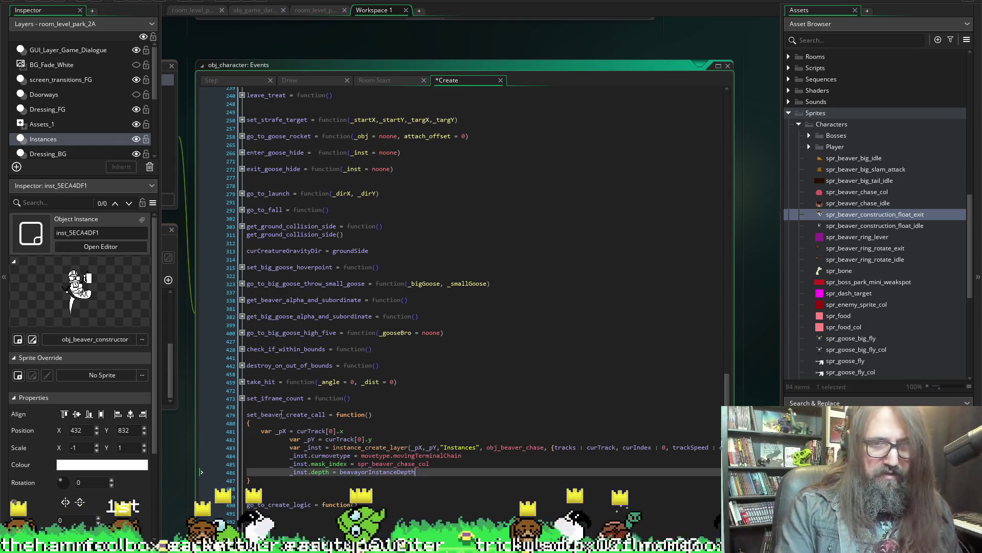
left_click_drag(416, 472, 285, 439)
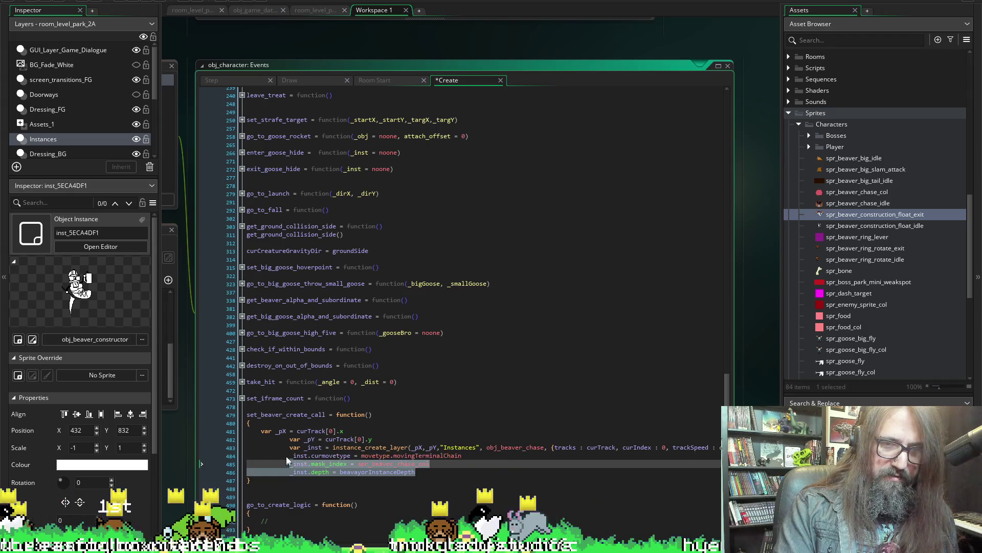
key("shift+Tab")
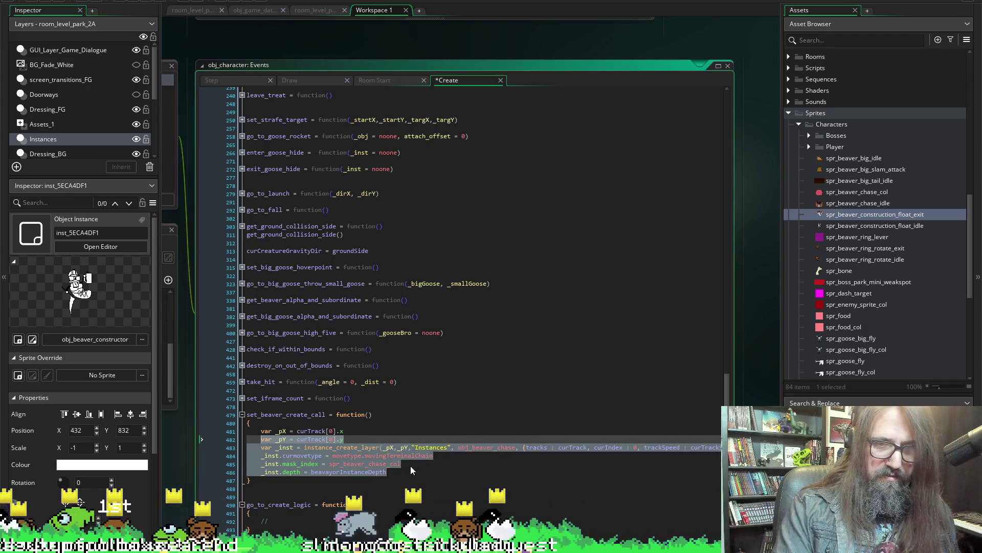
key("shift+Tab")
left_click(410, 470)
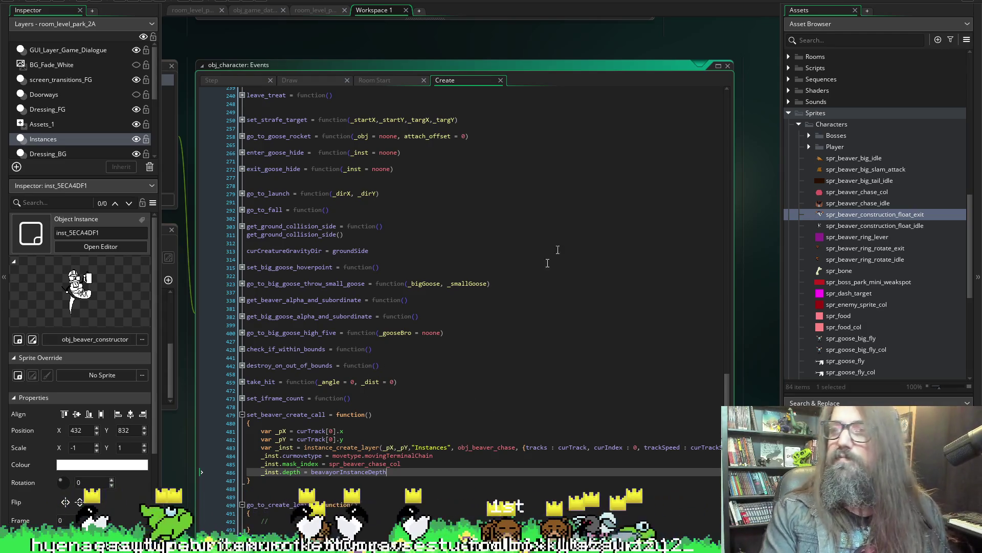
left_click(276, 415)
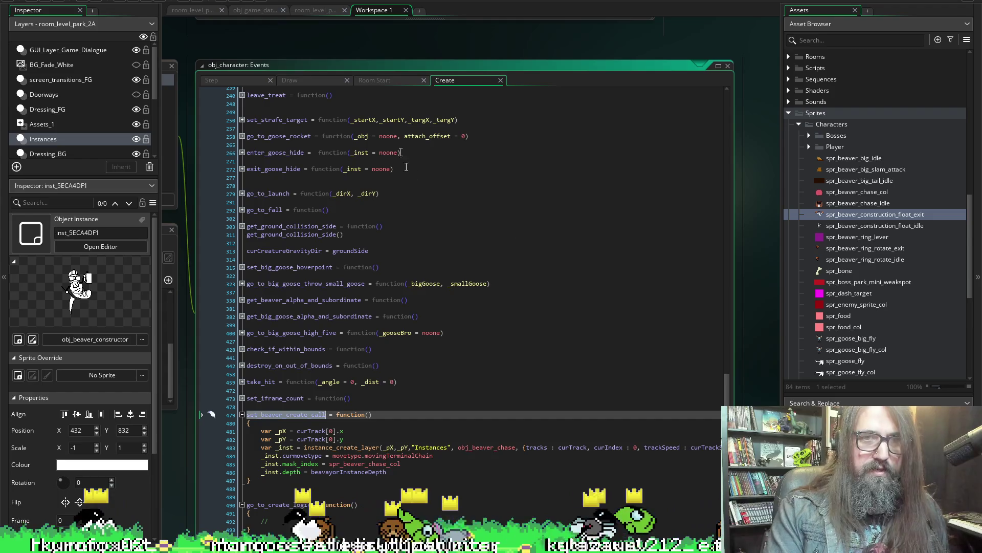
- Delete the commented-out beaver belt block at lines 1013–1018 and its leftover blank line, then save
left_click(219, 81)
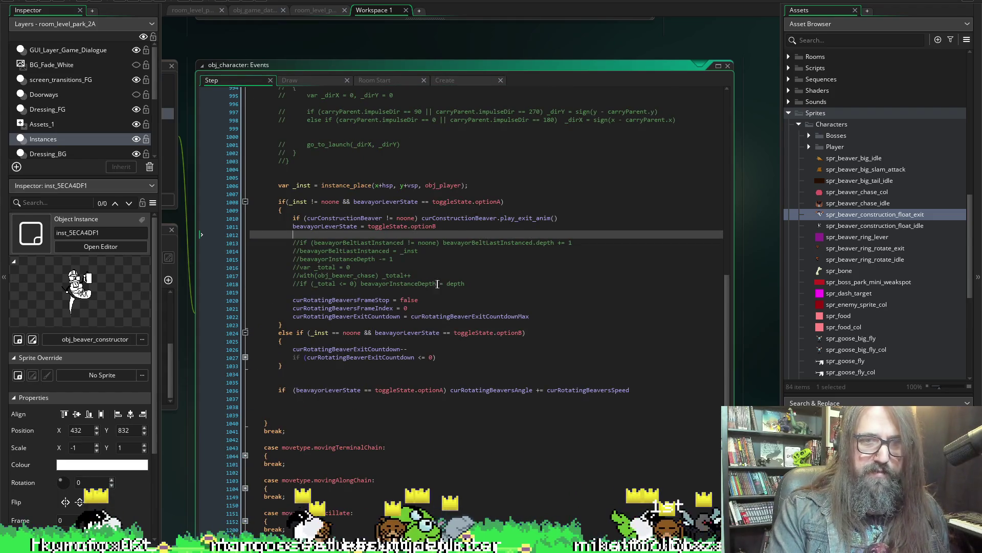
left_click_drag(465, 283, 244, 246)
key("BackSpace")
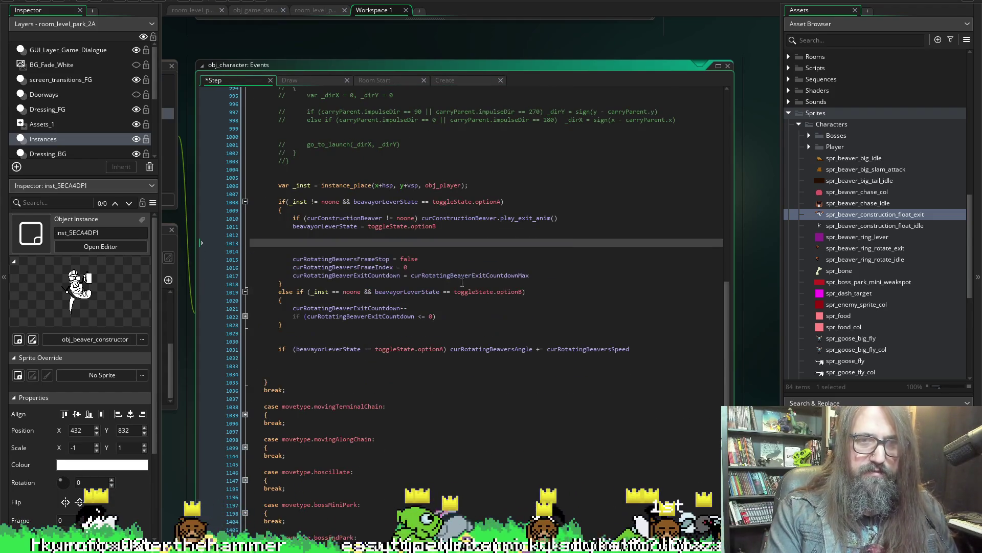
key("BackSpace")
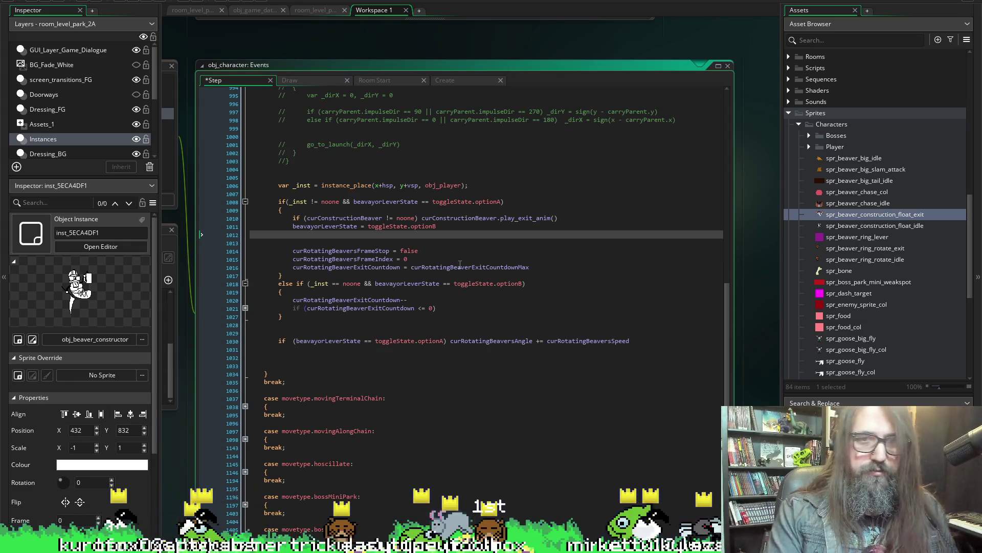
key("ctrl+s")
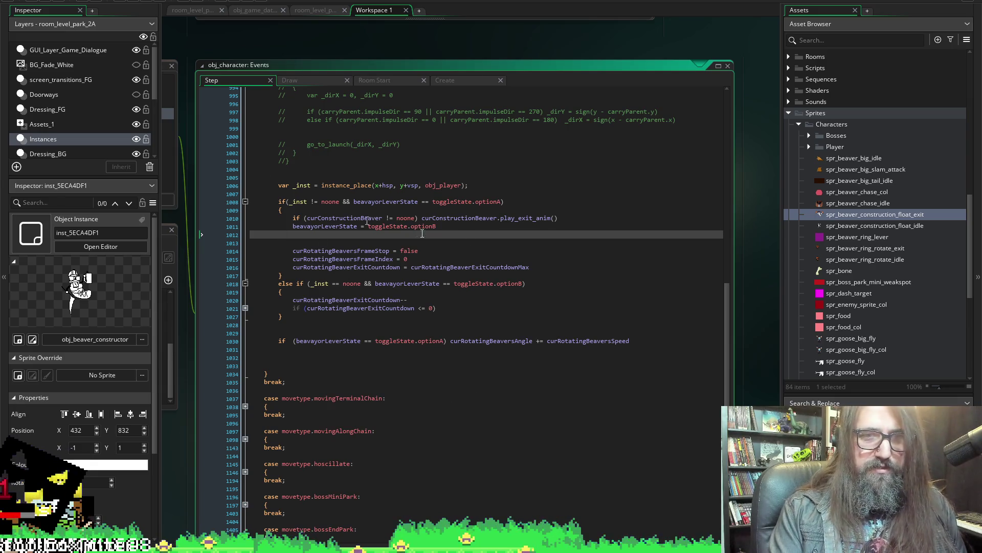
- Remove the empty line under the optionB assignment, save, and unfold the exit countdown if-block
key("BackSpace")
key("ctrl+s")
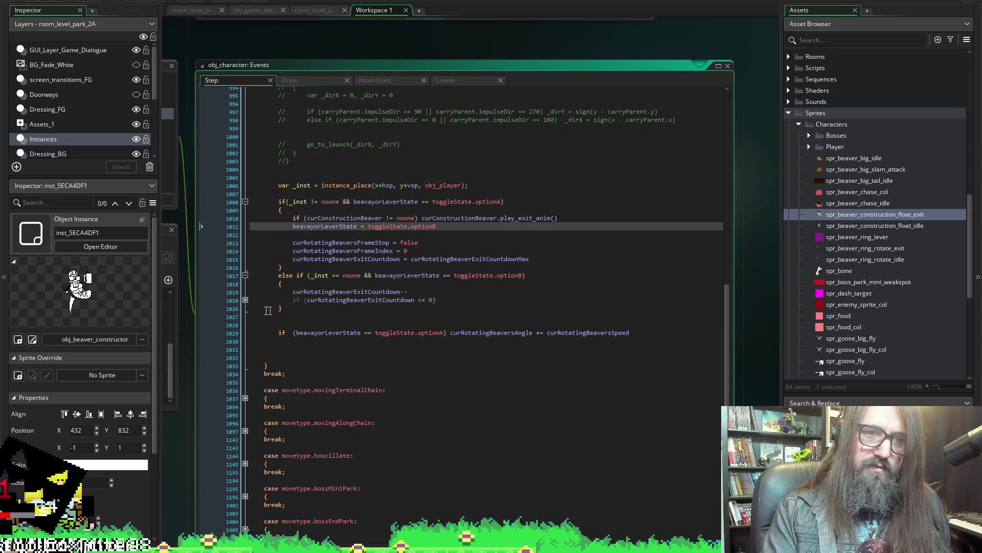
left_click(245, 300)
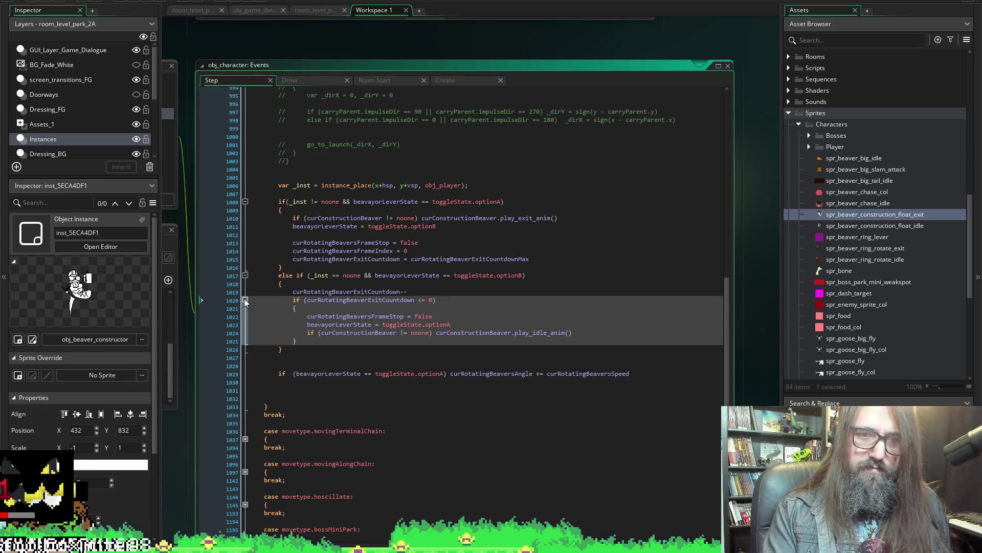
left_click(245, 299)
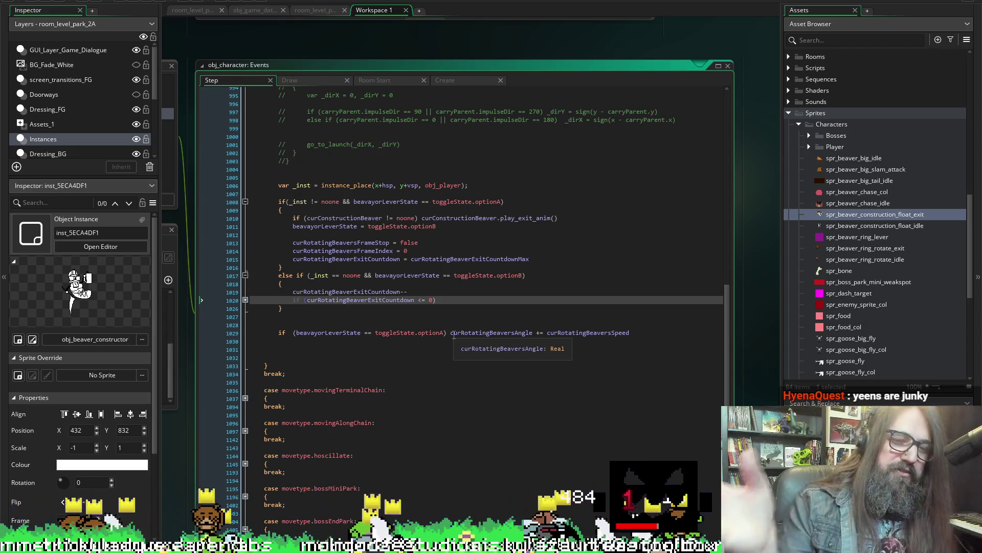
scroll(453, 336, "up", 1)
scroll(313, 262, "up", 1)
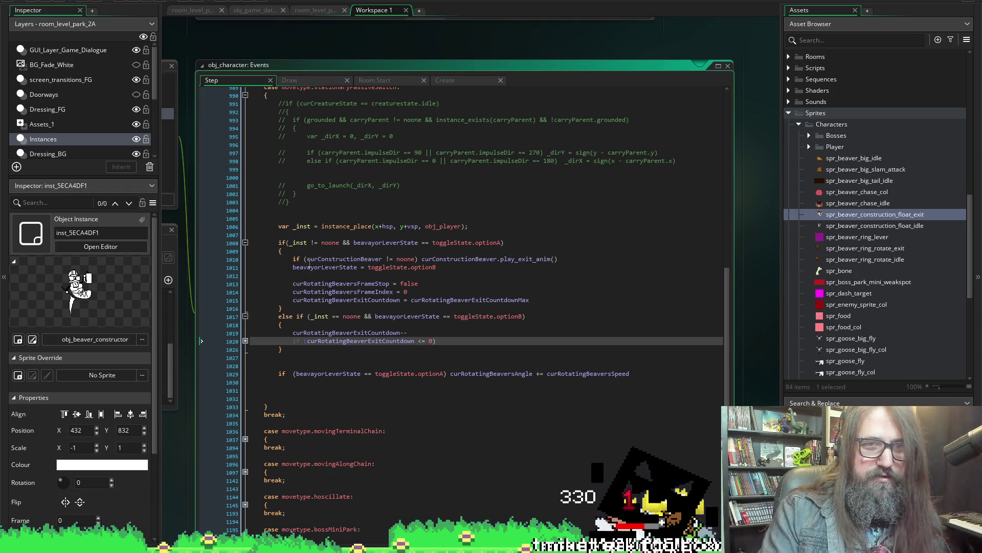
- Add a set_beaver_create_call() call on the empty Step line 1012 in the lever branch
left_click(311, 275)
type("e")
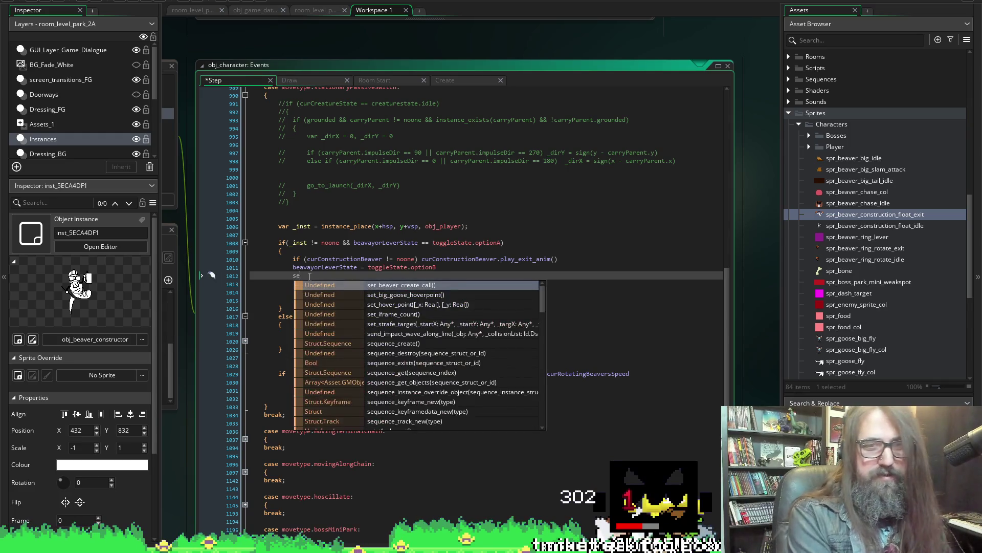
type("t_")
key("Return")
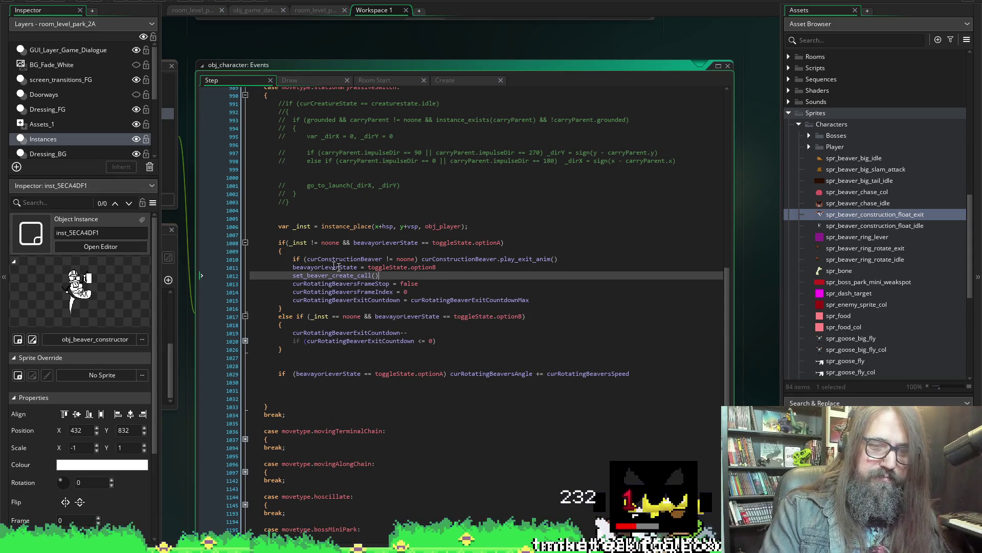
mouse_move(330, 275)
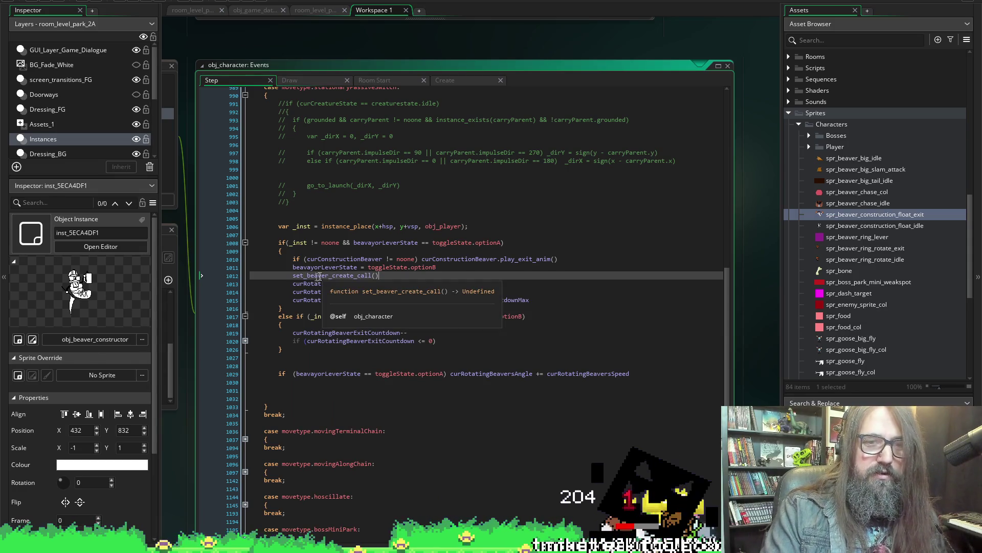
left_click(475, 81)
scroll(371, 373, "down", 3)
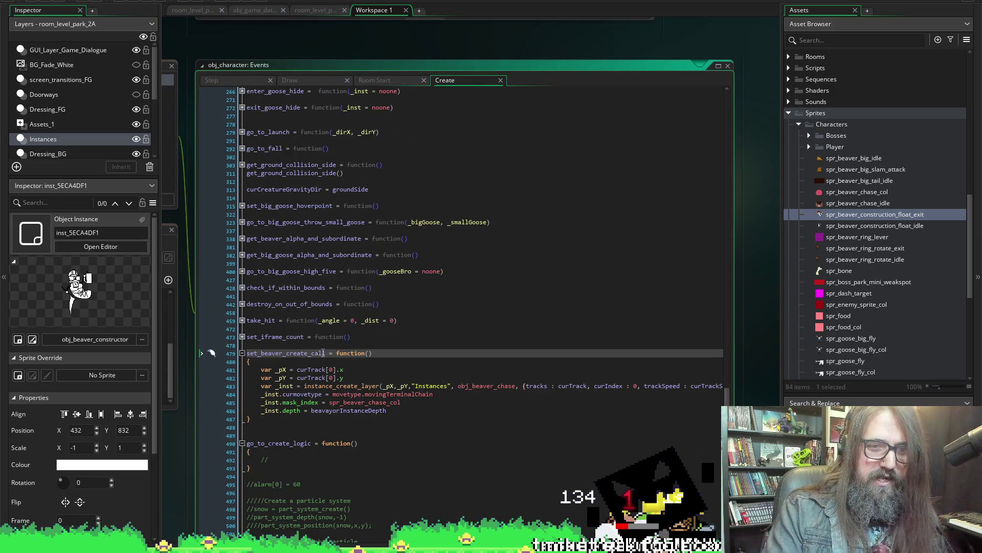
- Rename the Create event function definition to summon_giant_heckin_beaver
left_click_drag(325, 354, 250, 353)
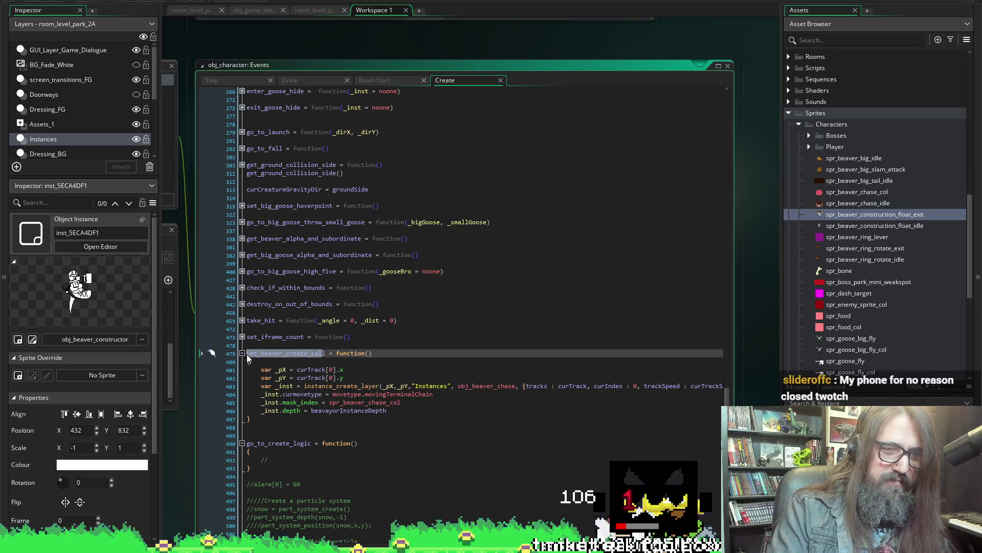
type("sul")
key("BackSpace")
type("mmon_")
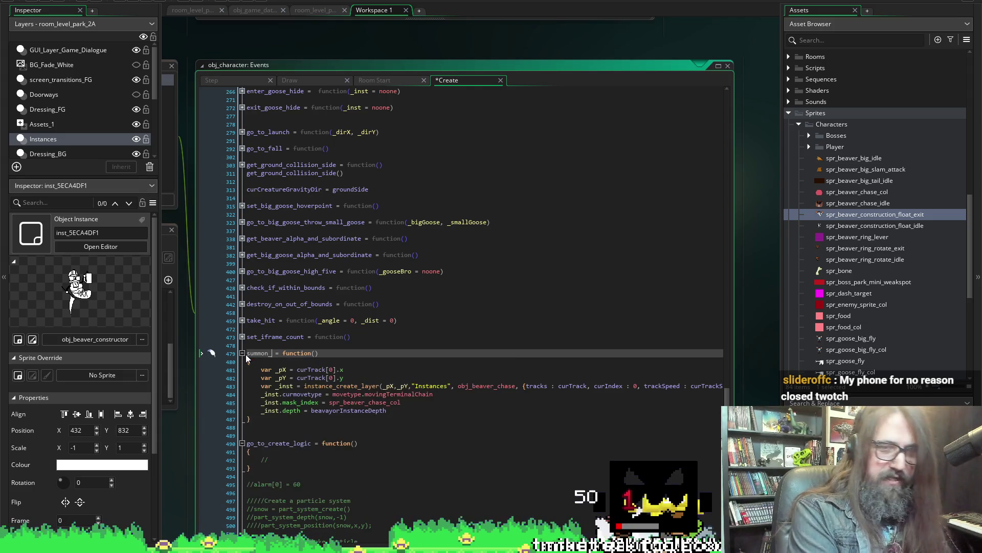
type("giant_c")
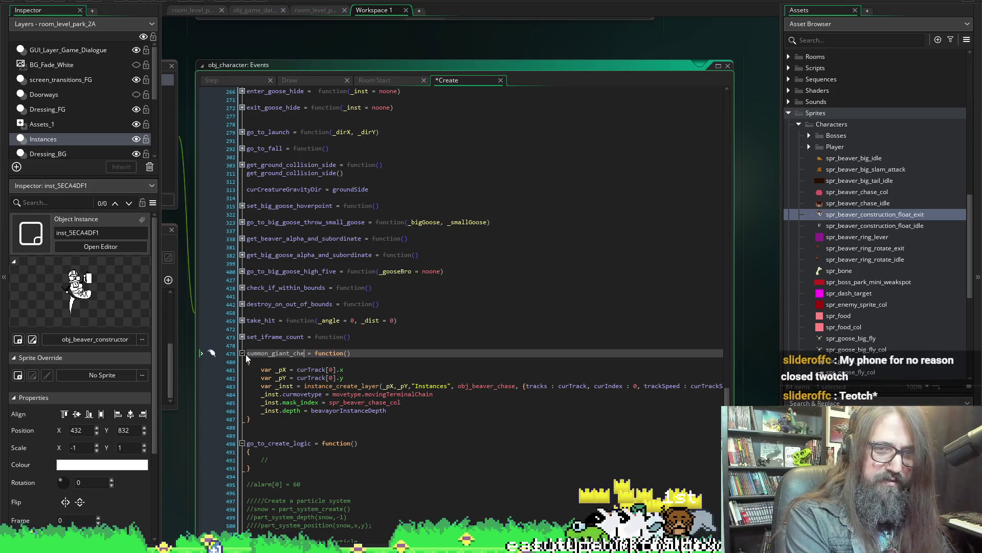
key("BackSpace")
type("heckin_")
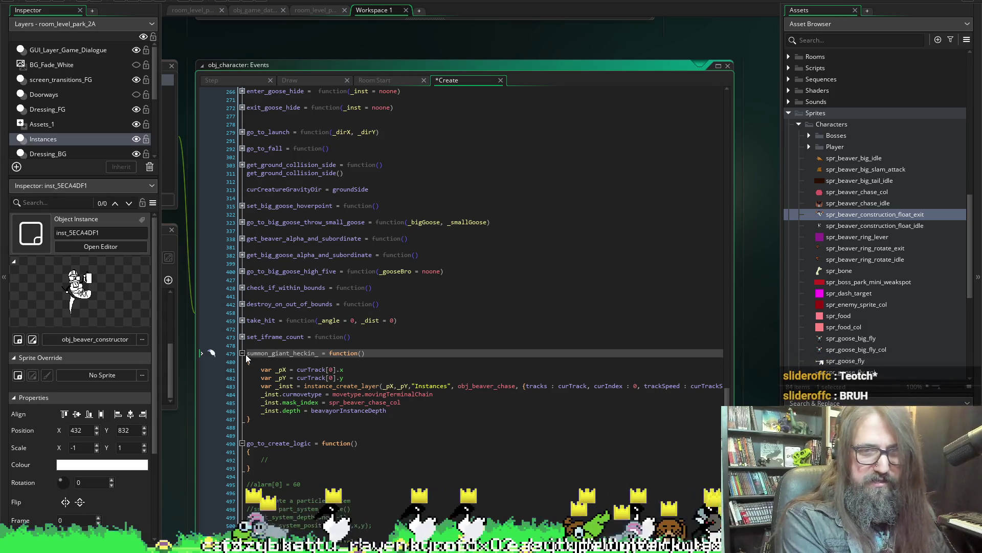
type("beaver")
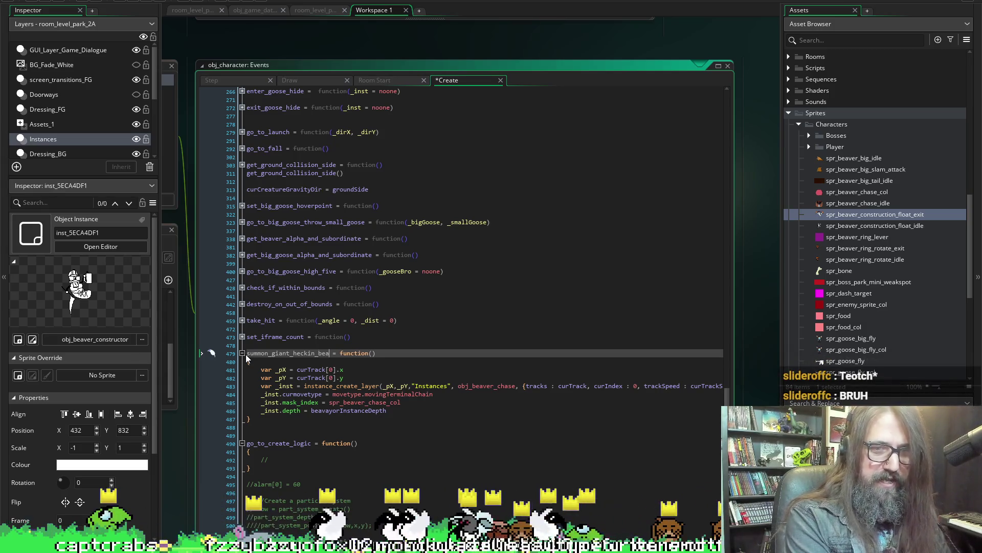
double_click(246, 354)
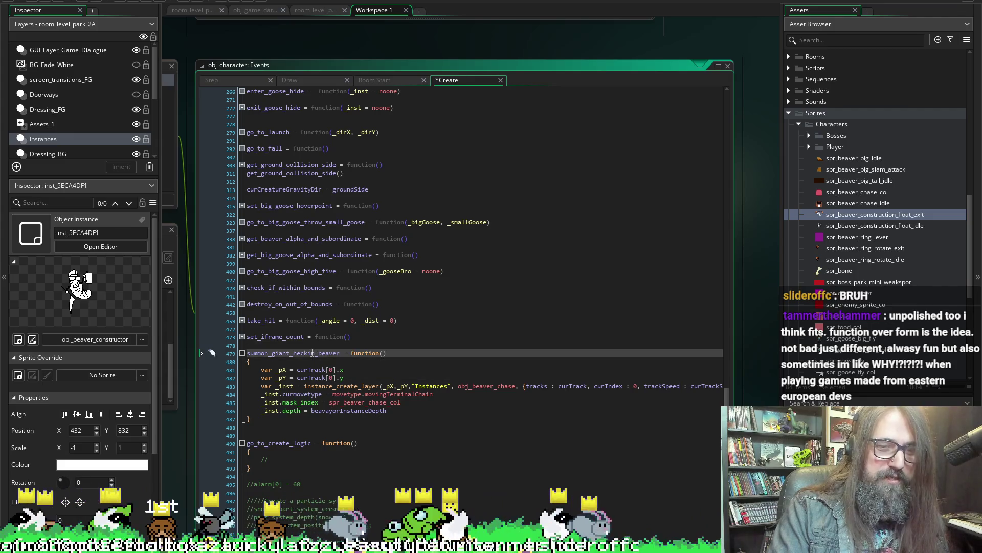
left_click(224, 81)
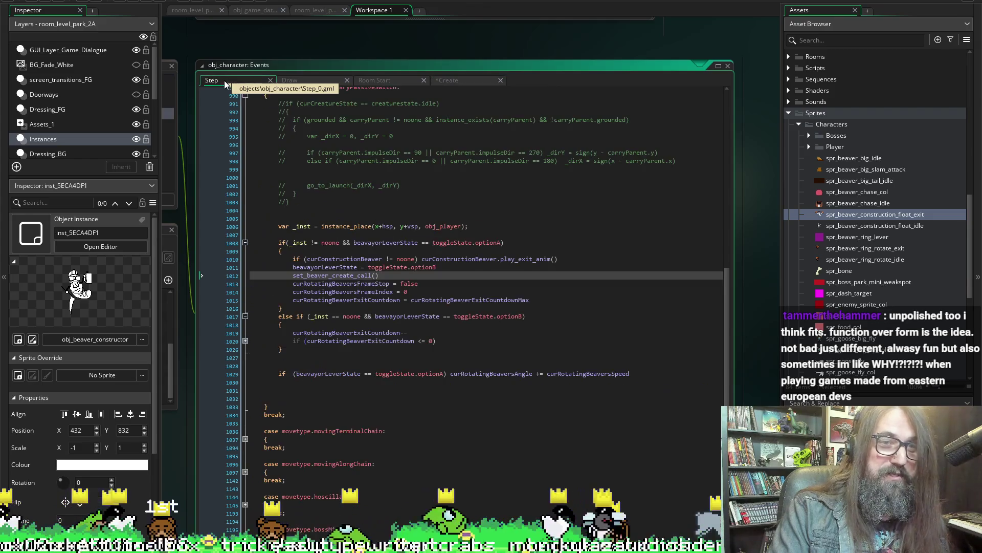
- Replace set_beaver_create_call() on line 1012 with summon_giant_heckin_beaver() and review the call
double_click(323, 274)
type("summon_giant_heckin_beaver")
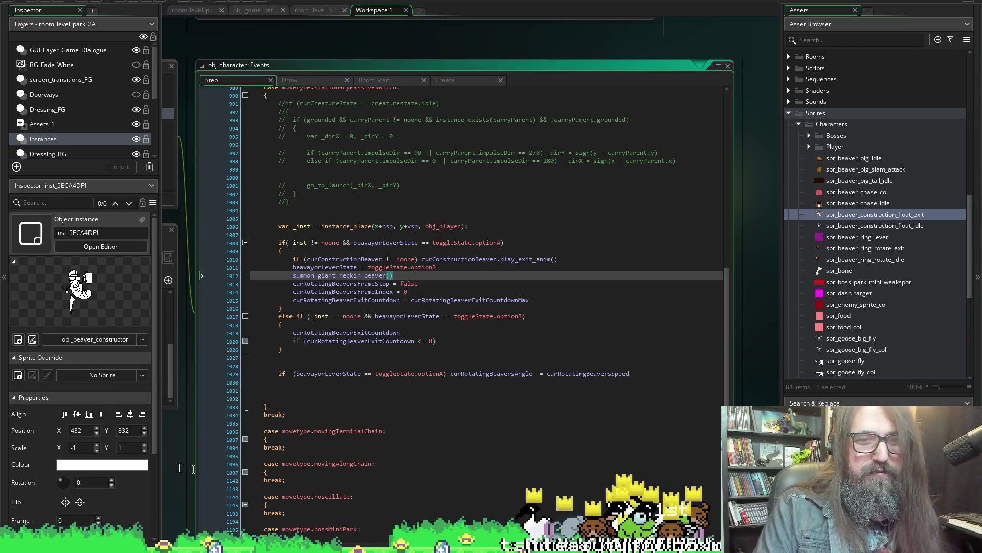
left_click(326, 275)
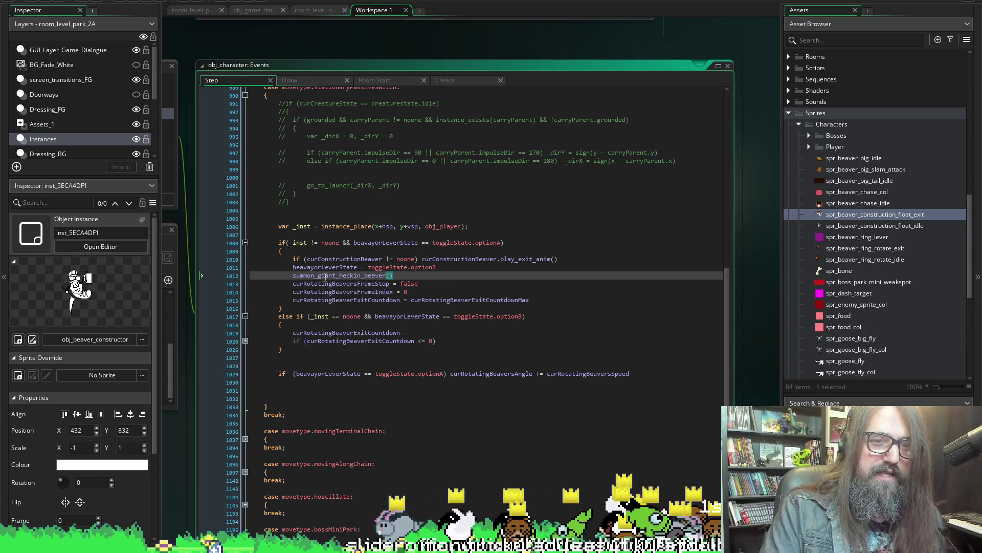
double_click(325, 275)
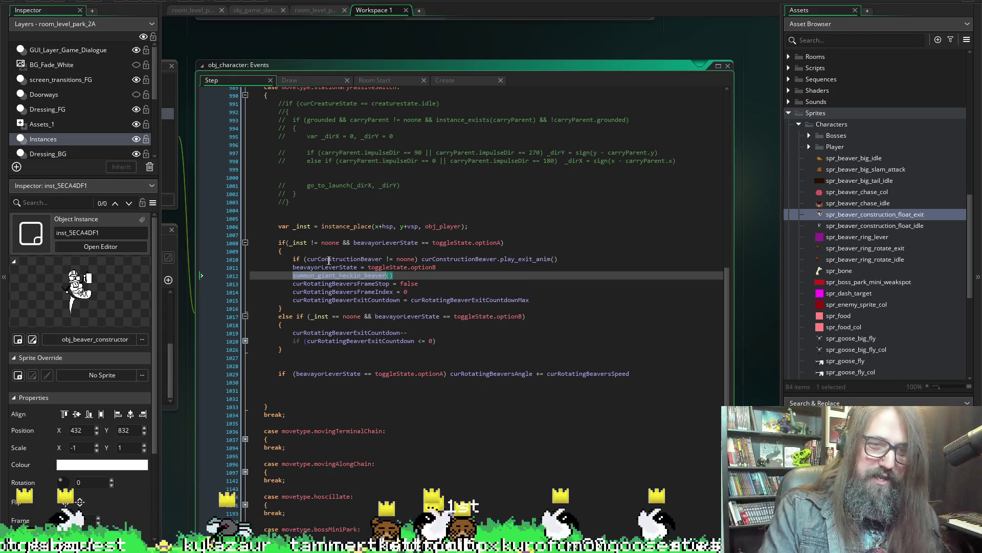
left_click(351, 276)
left_click(351, 283)
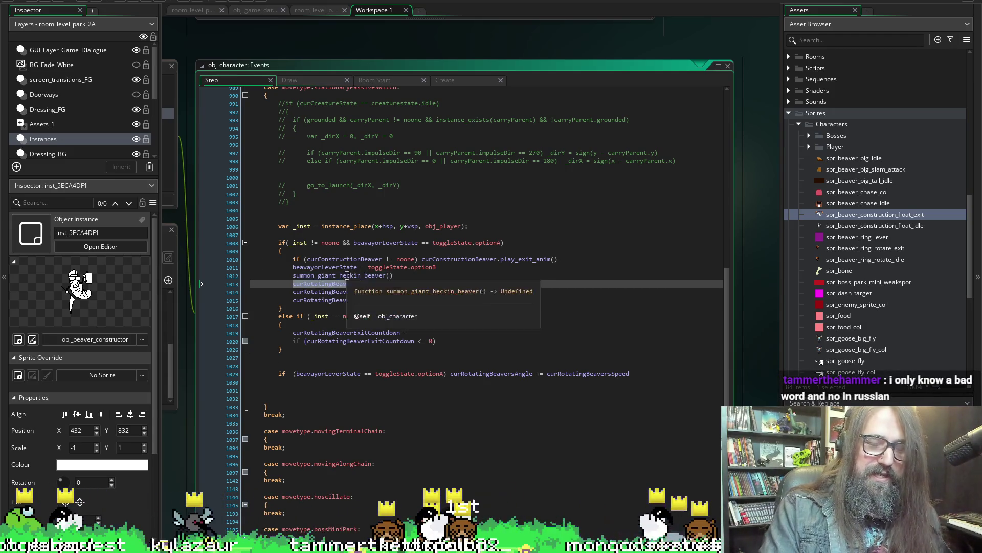
left_click(434, 271)
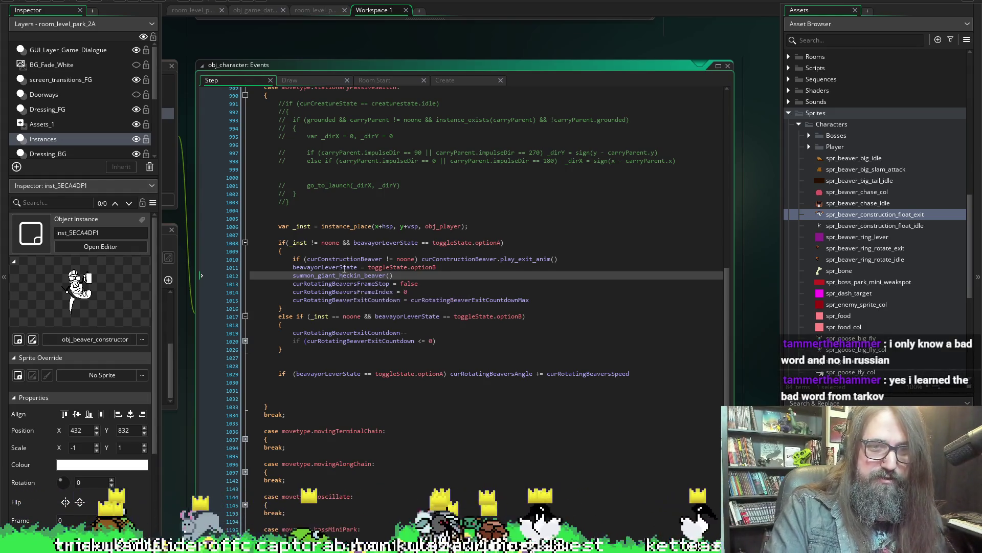
key("shift+Home")
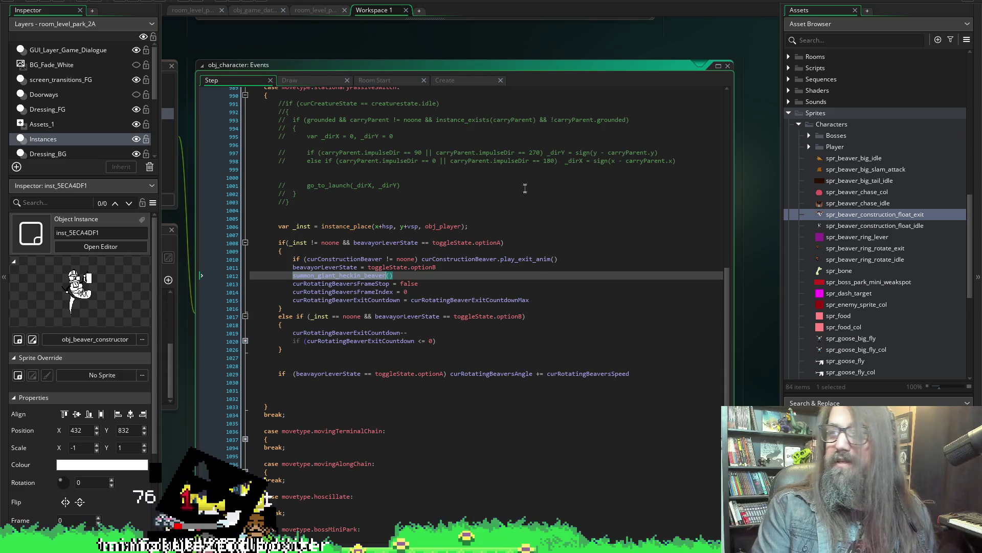
left_click(347, 276)
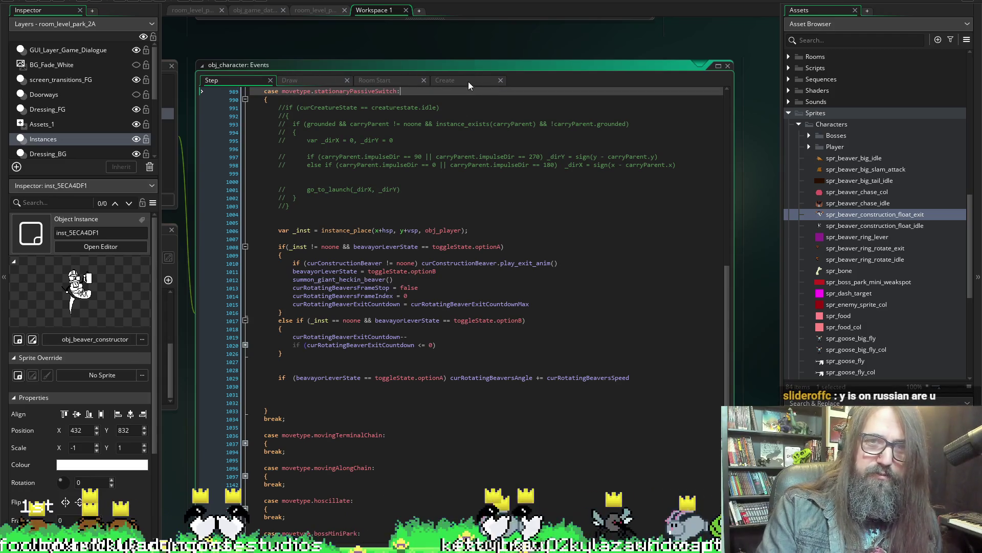
- Scroll the Create event to the summon_giant_heckin_beaver definition, glancing at the other object's belt timer code
left_click(469, 82)
scroll(448, 312, "up", 10)
scroll(449, 312, "up", 10)
scroll(384, 299, "up", 5)
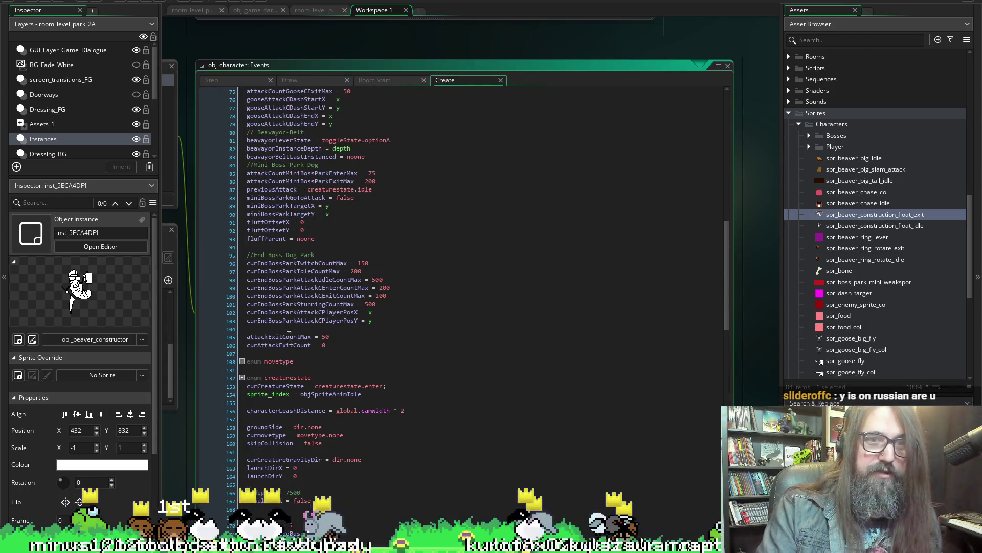
scroll(336, 291, "up", 5)
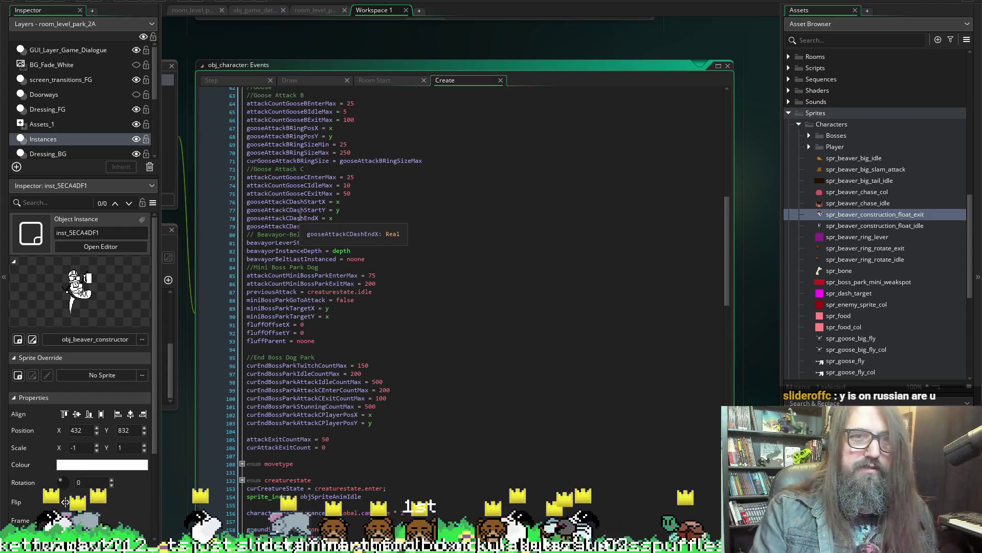
scroll(317, 173, "up", 5)
scroll(317, 172, "down", 2)
scroll(311, 208, "down", 3)
scroll(304, 254, "down", 4)
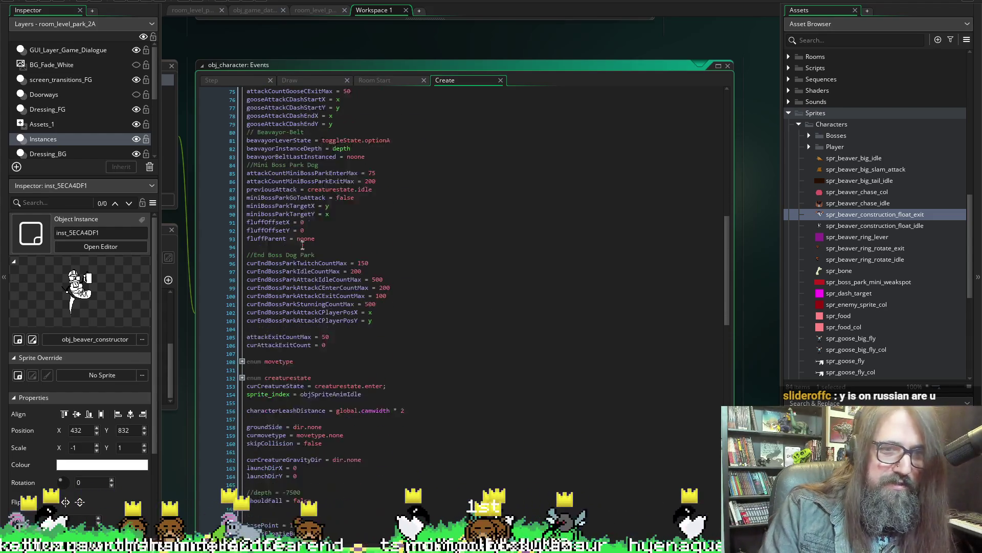
scroll(293, 303, "down", 2)
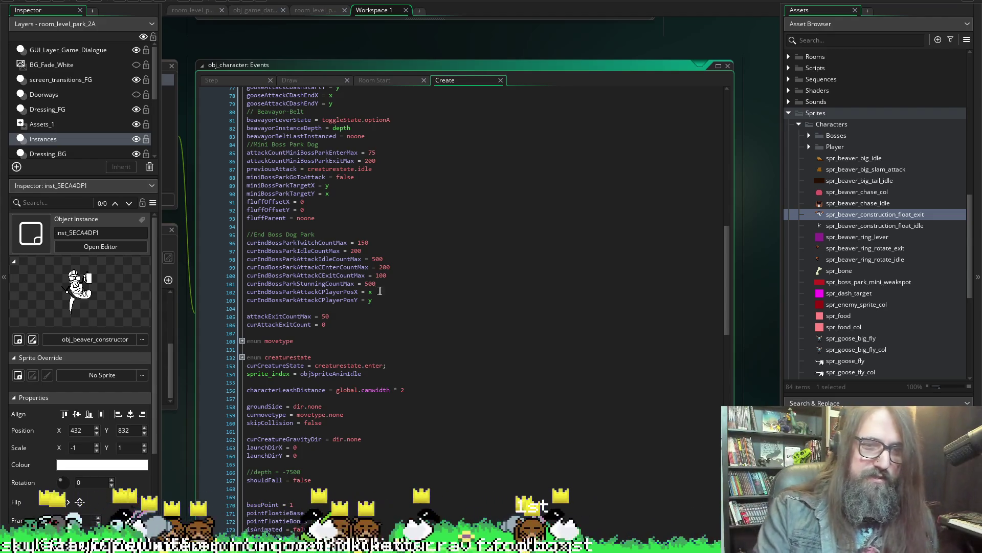
scroll(415, 322, "down", 6)
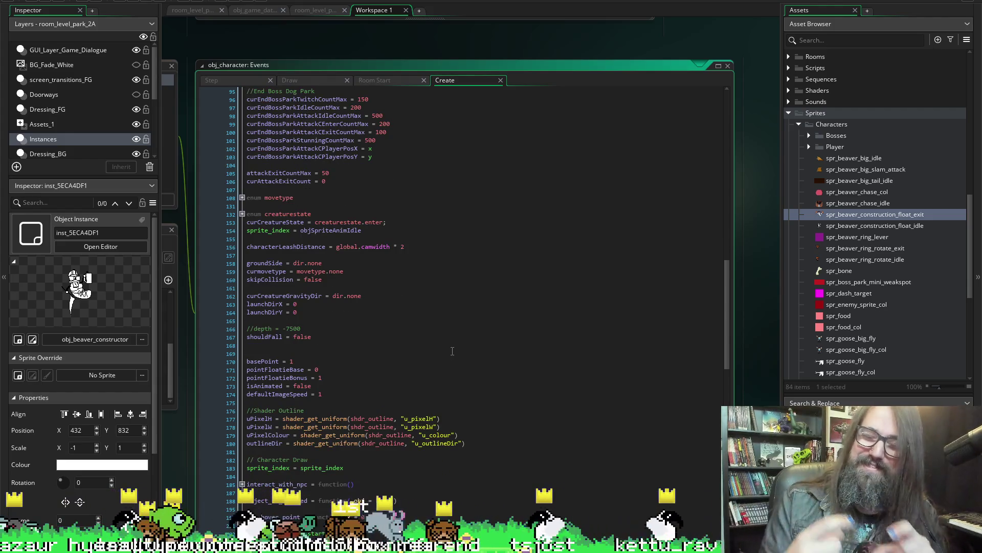
scroll(454, 330, "down", 6)
scroll(460, 315, "down", 3)
scroll(494, 310, "down", 4)
scroll(495, 311, "down", 6)
scroll(461, 311, "down", 4)
scroll(414, 313, "down", 2)
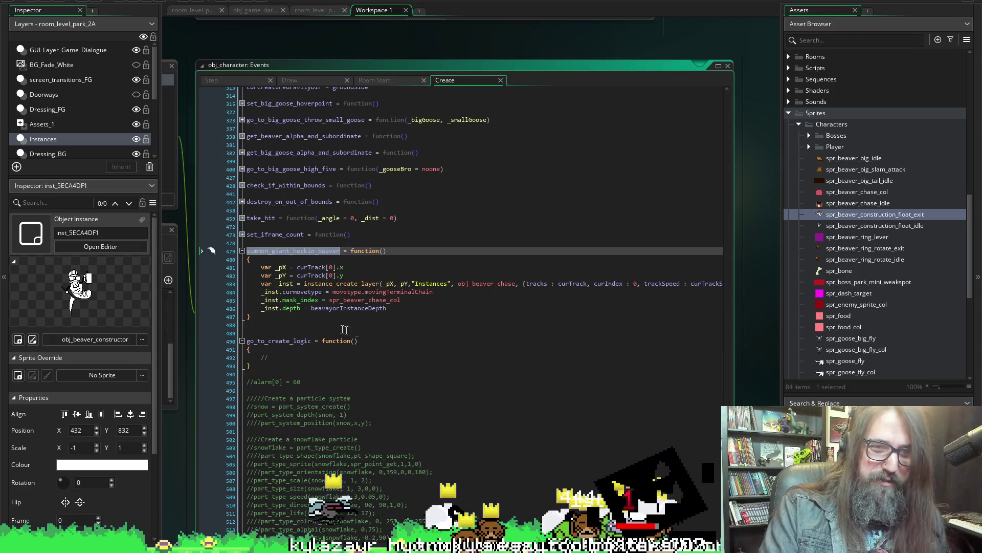
left_click(405, 306)
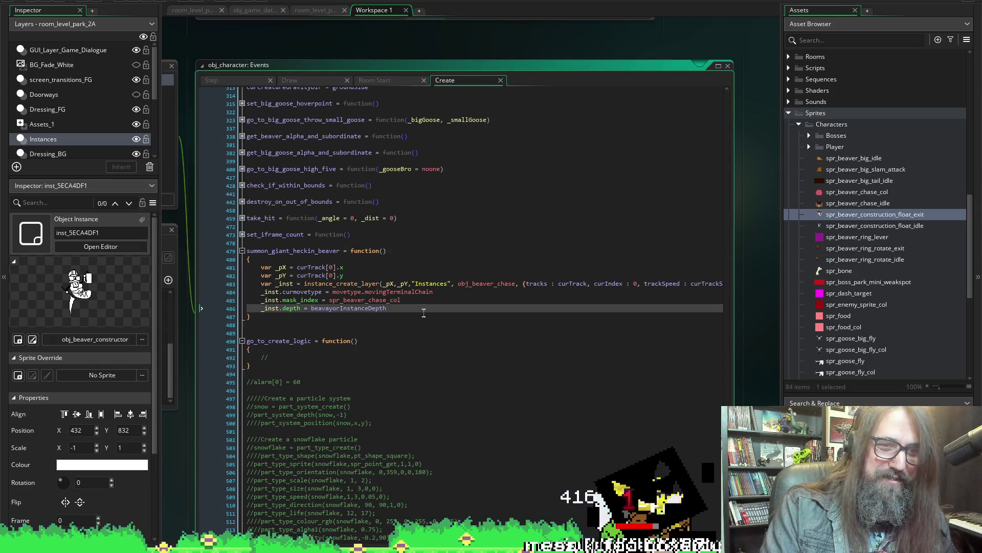
scroll(427, 305, "up", 2)
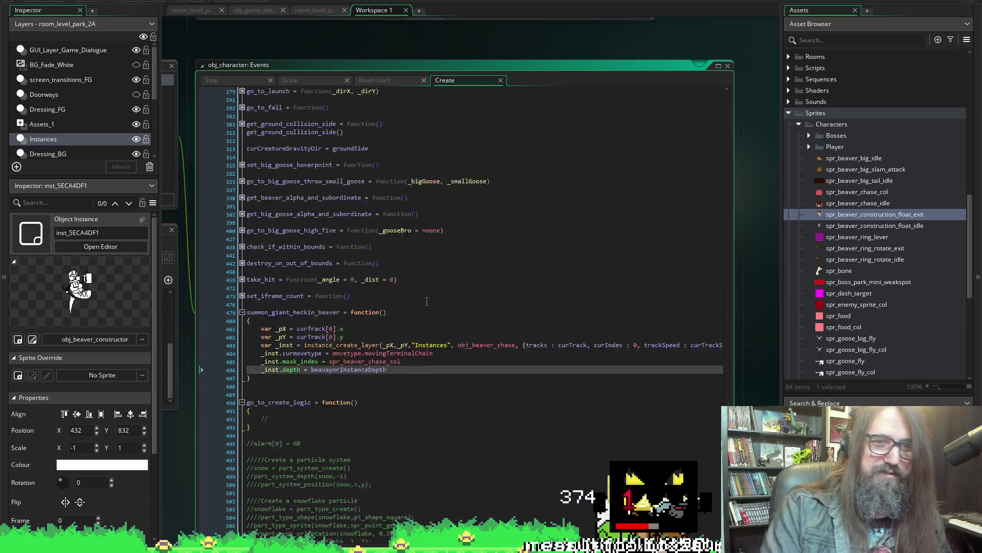
scroll(384, 292, "up", 6)
scroll(323, 277, "up", 7)
scroll(304, 257, "up", 8)
scroll(307, 239, "up", 3)
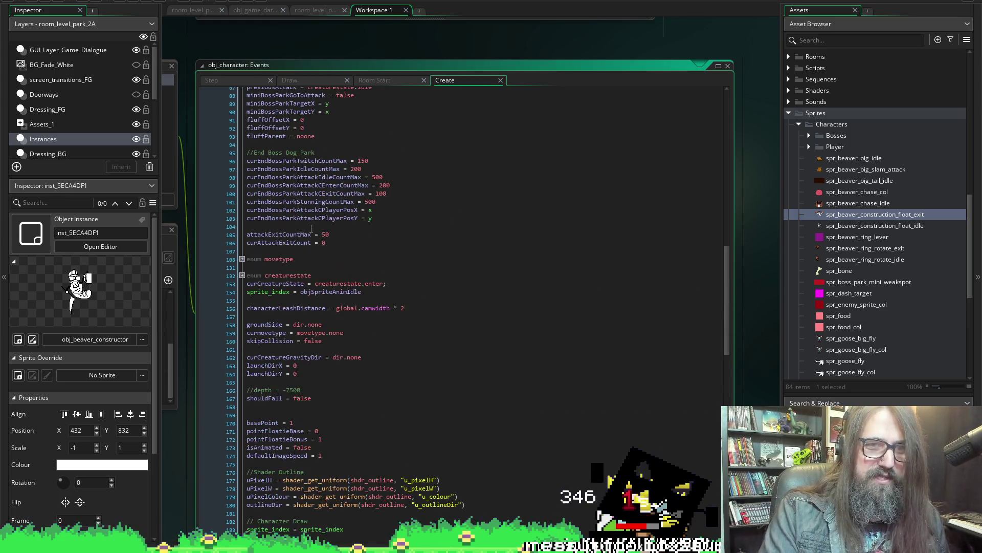
scroll(300, 30, "up", 3)
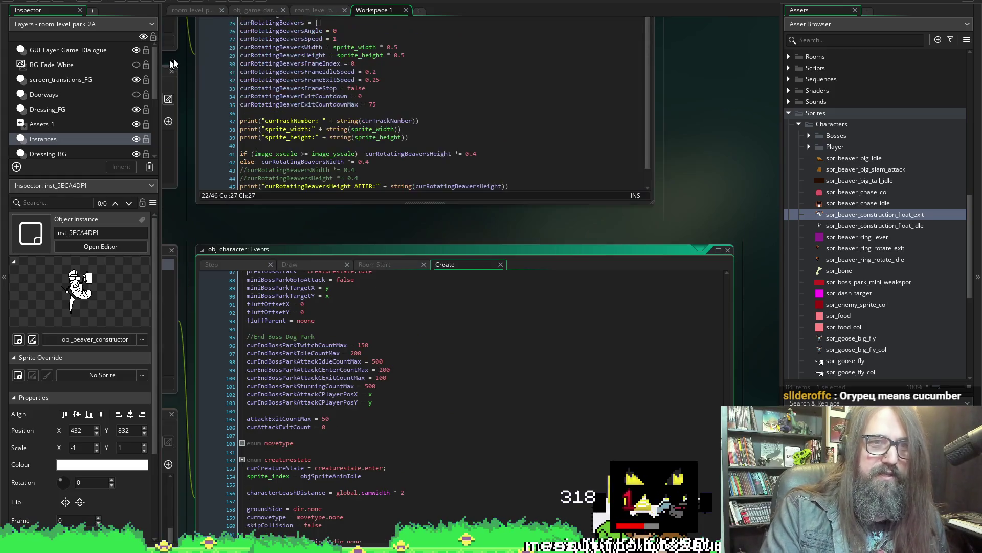
scroll(202, 279, "up", 1)
scroll(247, 125, "up", 1)
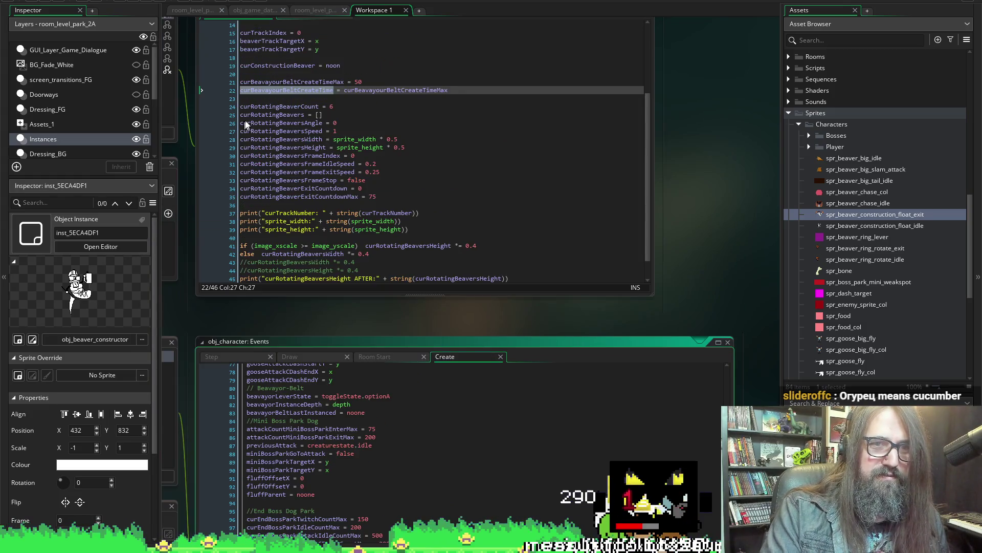
left_click(298, 91)
scroll(757, 328, "down", 5)
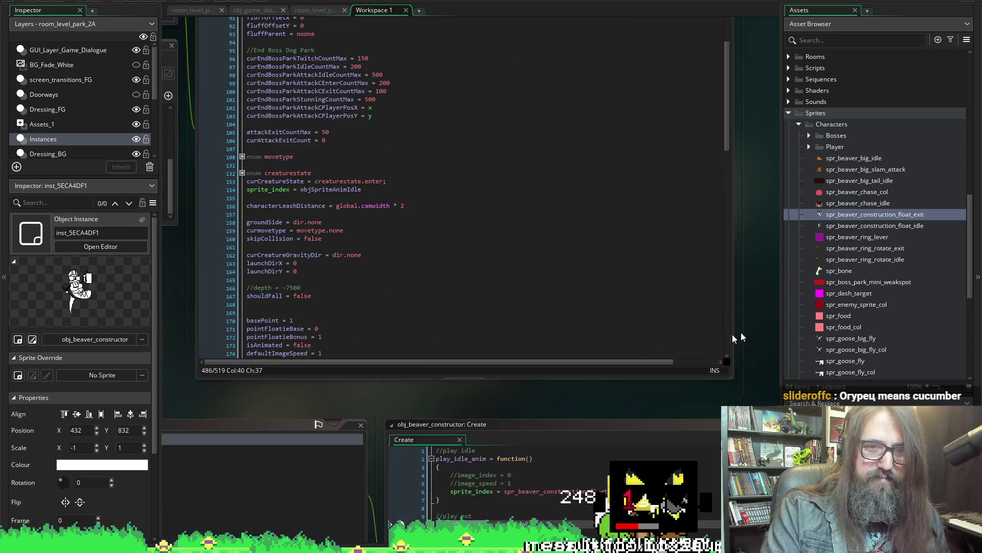
scroll(270, 237, "down", 3)
scroll(276, 224, "down", 3)
scroll(280, 211, "down", 3)
scroll(283, 203, "down", 3)
left_click(367, 136)
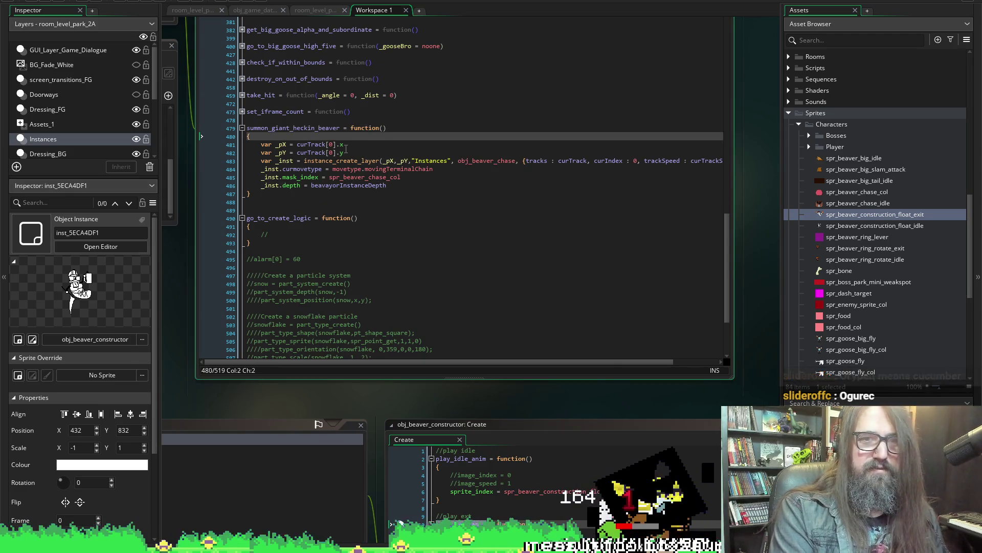
key("Return")
type("curBeavayourBeltCreateTime")
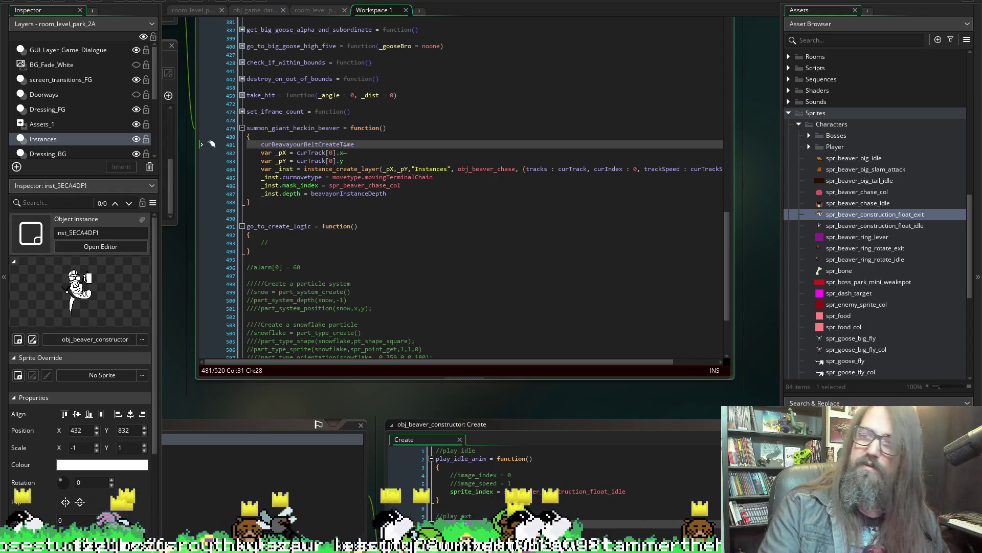
type("()")
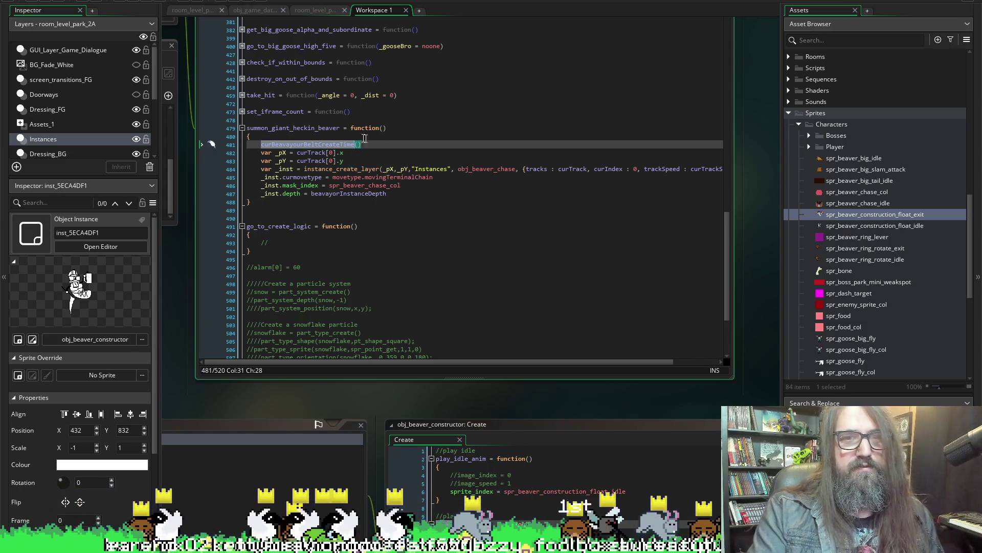
left_click(259, 144)
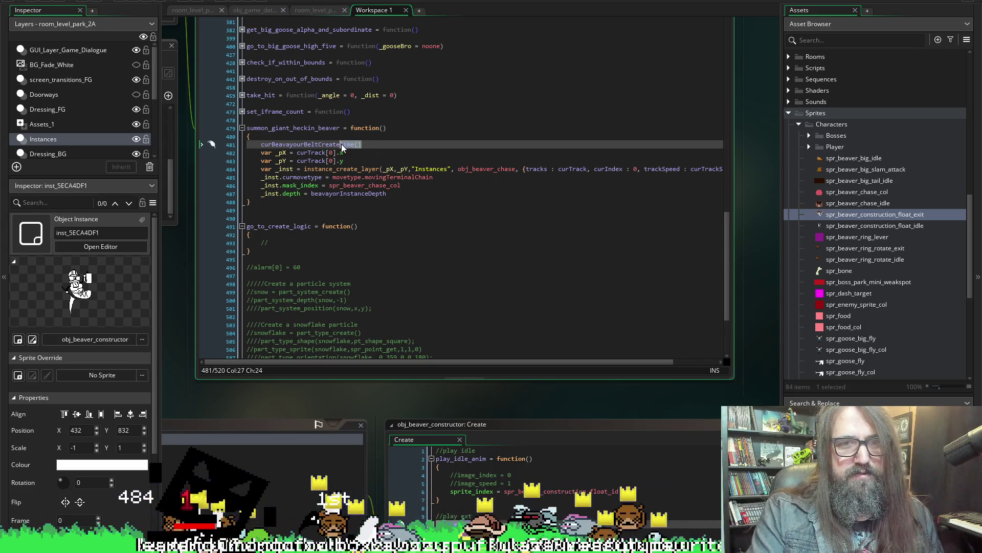
key("shift+Home")
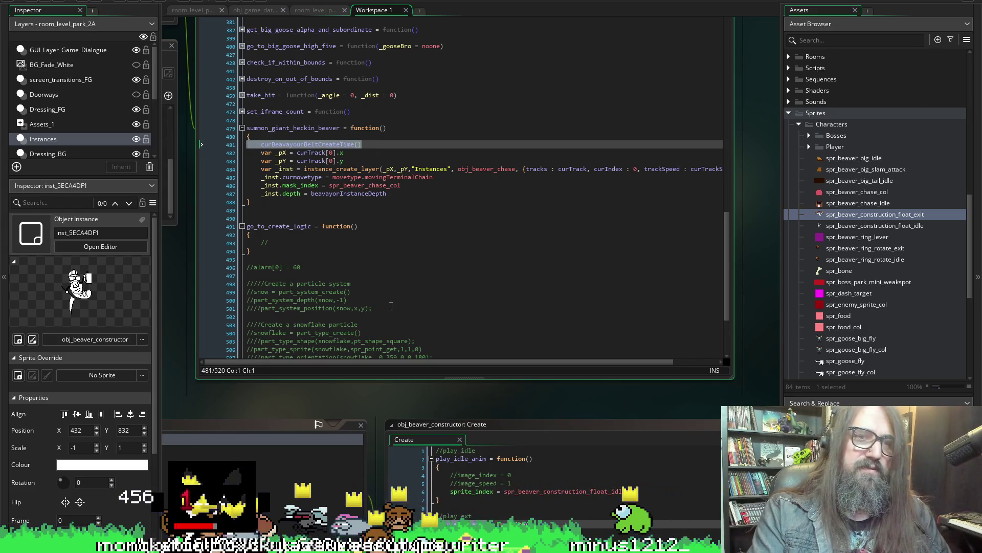
key("Delete")
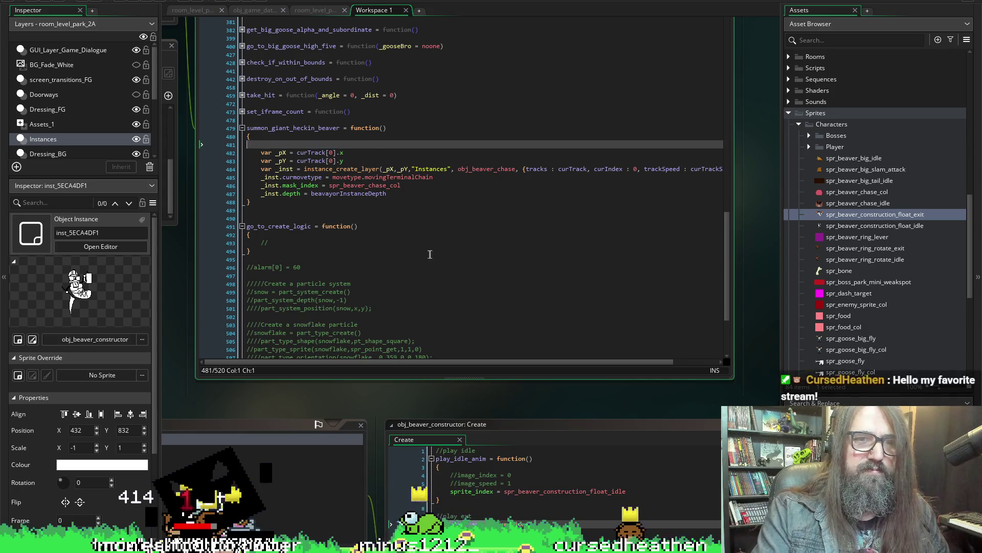
key("BackSpace")
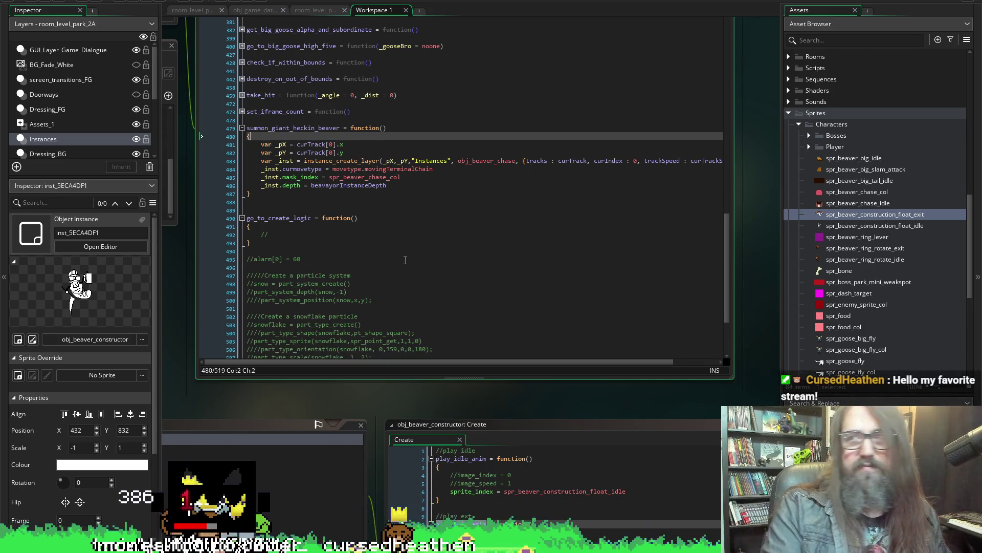
scroll(414, 196, "up", 5)
scroll(413, 191, "up", 5)
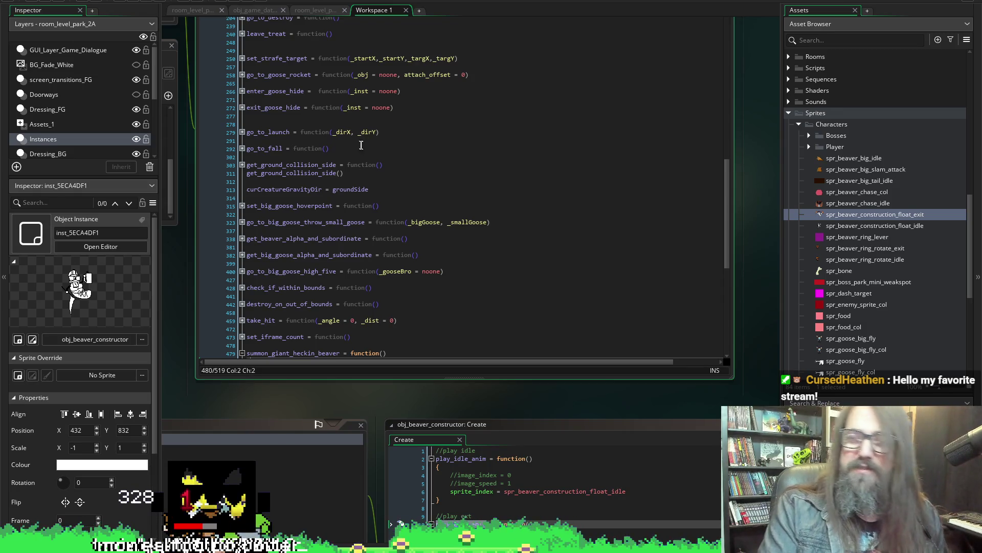
scroll(360, 154, "up", 5)
scroll(361, 165, "up", 5)
scroll(362, 180, "up", 3)
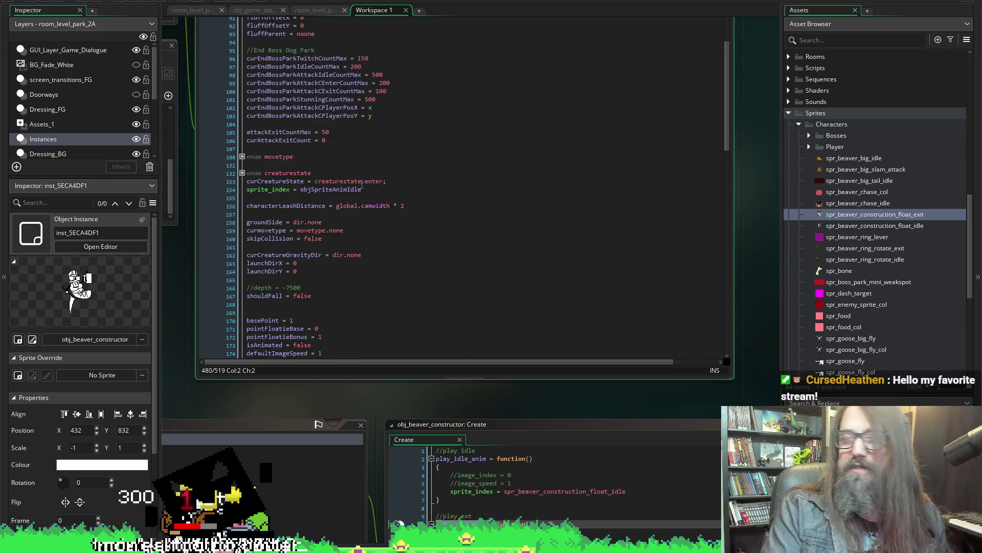
scroll(363, 184, "up", 1)
scroll(362, 150, "up", 1)
scroll(461, 192, "up", 1)
scroll(484, 213, "up", 1)
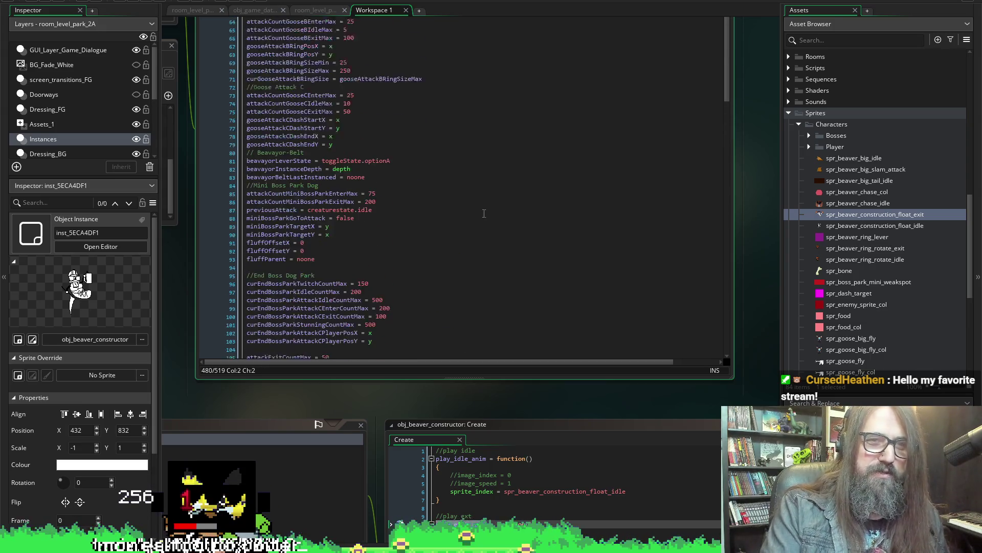
scroll(538, 203, "down", 3)
scroll(652, 226, "down", 3)
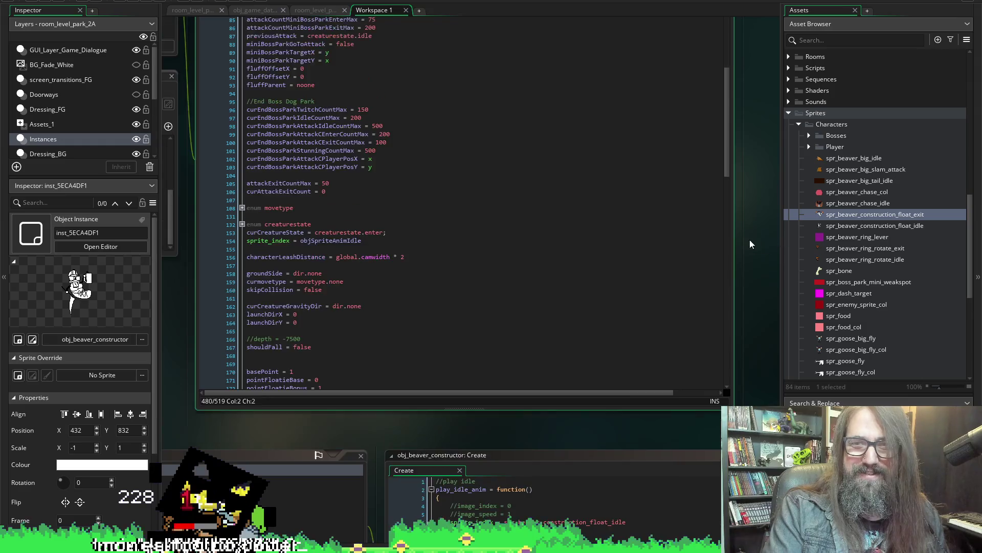
scroll(750, 239, "down", 5)
scroll(730, 139, "down", 5)
- Copy the belt create-time line 22 from obj_beaver_track_lever's Create event and return to obj_character's Step code
left_click_drag(448, 152, 245, 151)
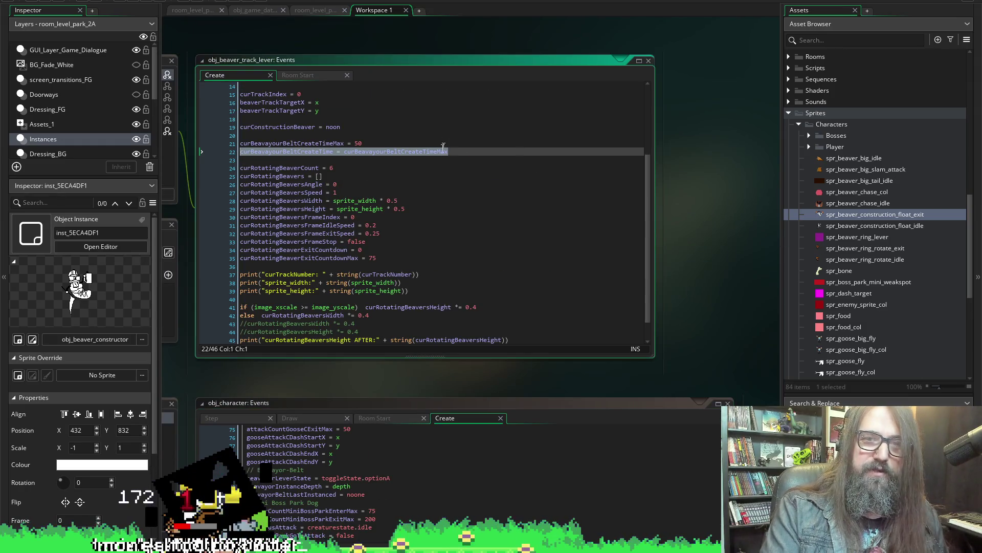
left_click(453, 151)
left_click_drag(211, 143, 214, 150)
key("ctrl+c")
scroll(708, 194, "down", 5)
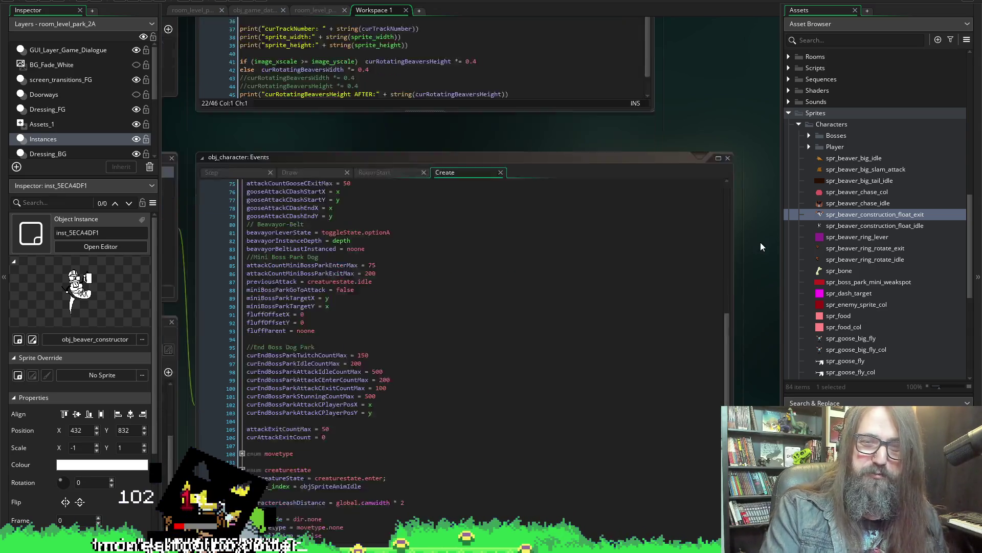
scroll(760, 242, "down", 4)
scroll(761, 211, "up", 5)
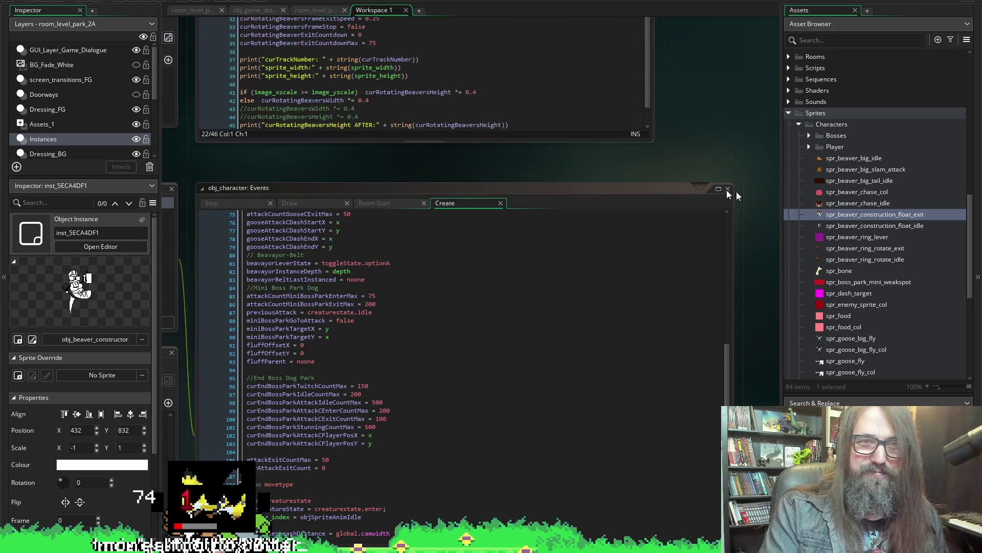
left_click(211, 203)
scroll(618, 188, "down", 2)
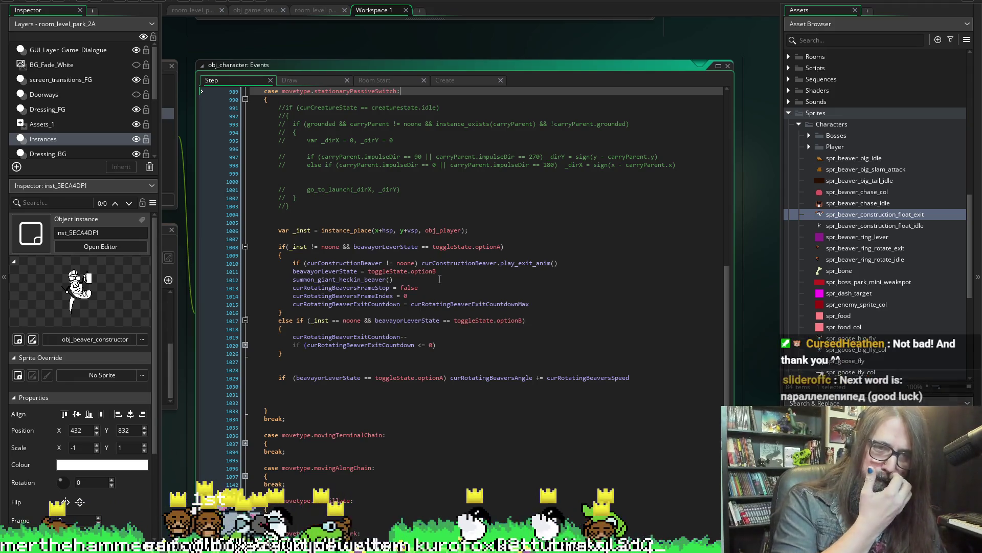
- Paste the curBeavayourBeltCreateTime max reset after line 1011 before the summon call, then reopen the track lever's Create code
mouse_move(326, 270)
left_click(463, 274)
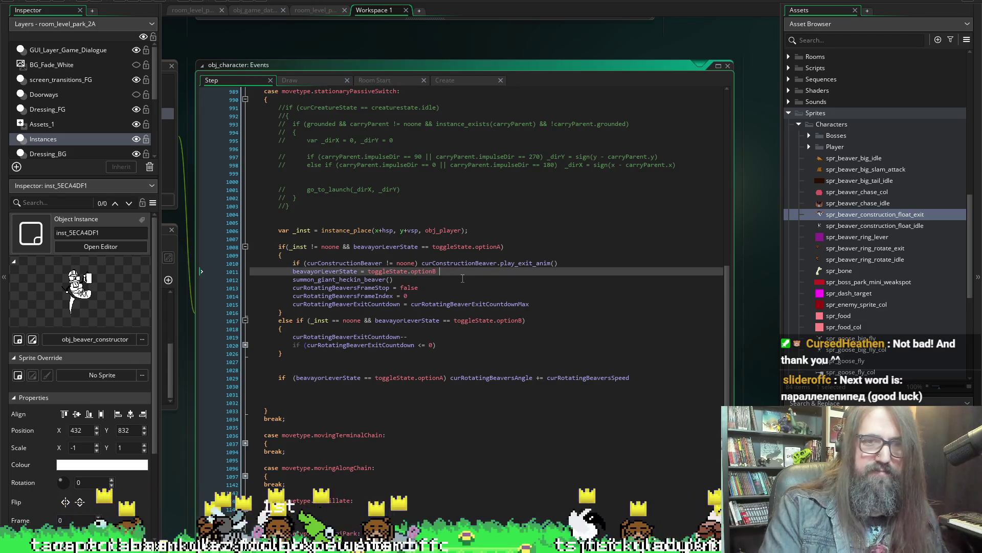
key("Return")
key("ctrl+v")
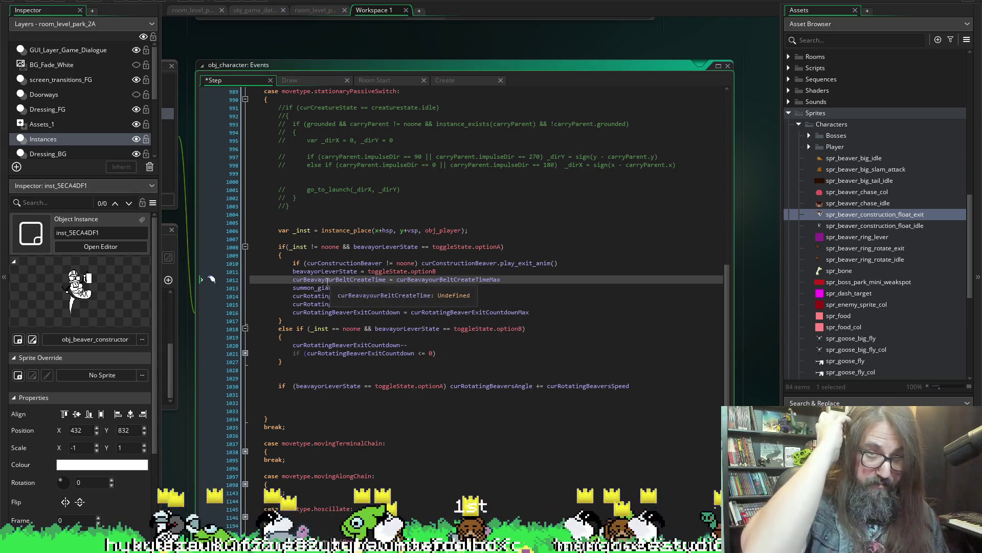
mouse_move(338, 279)
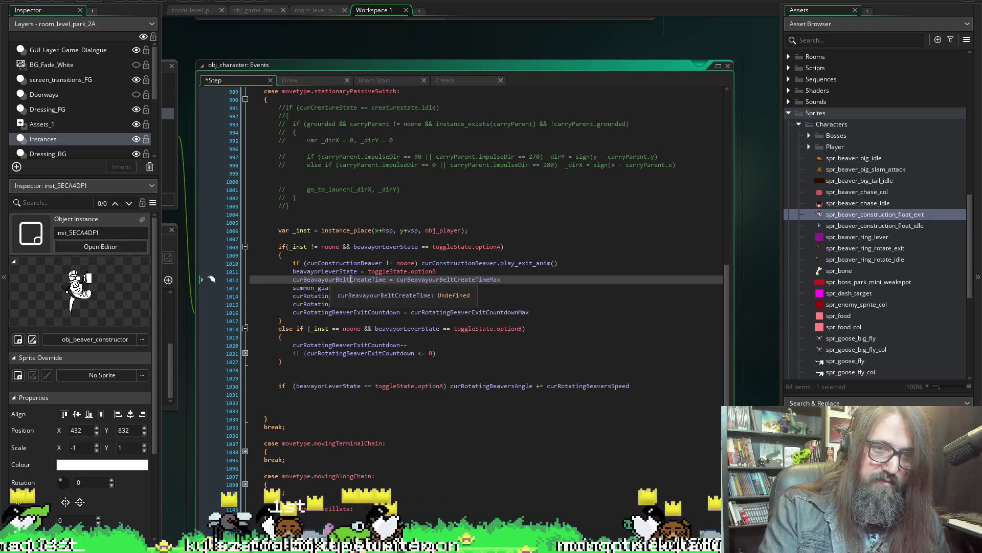
left_click_drag(350, 279, 292, 280)
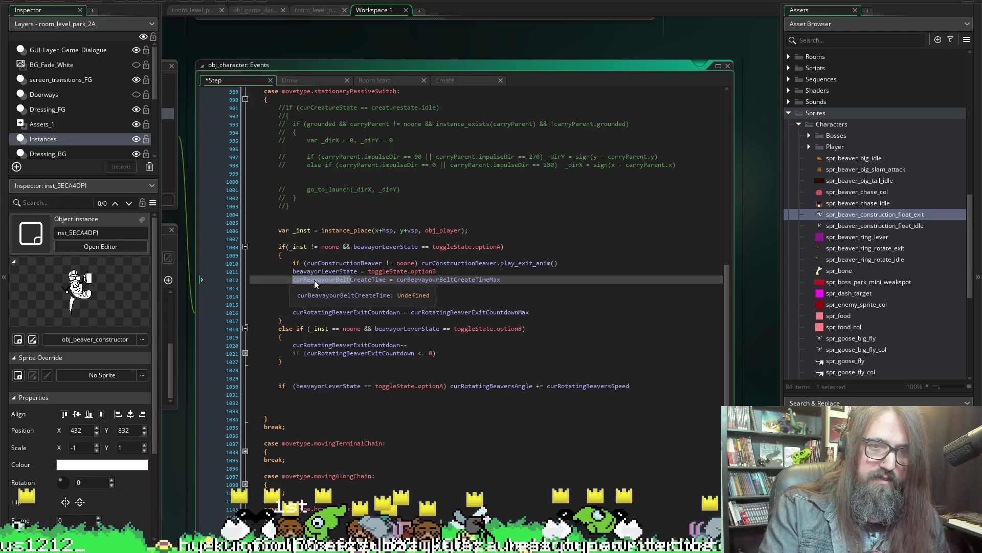
left_click(390, 271)
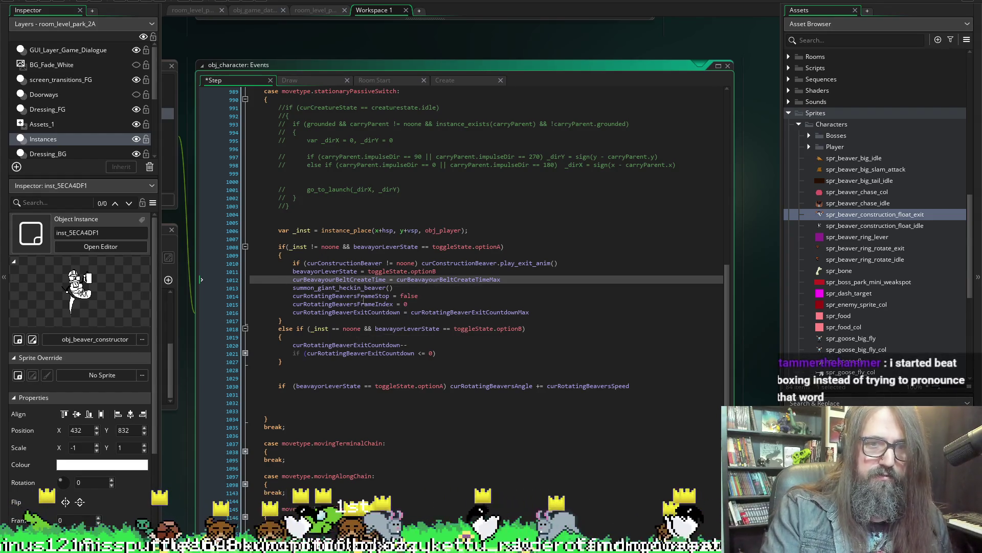
mouse_move(342, 287)
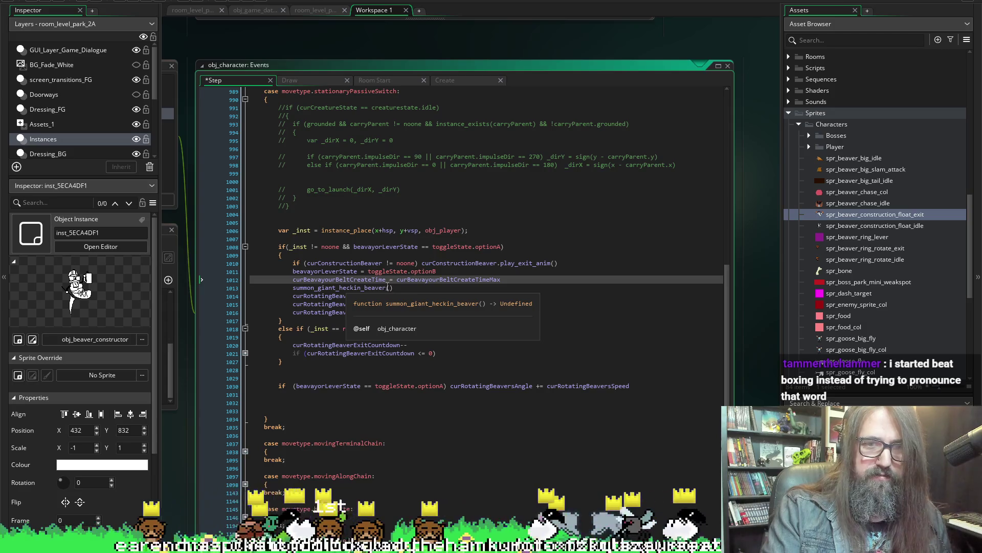
left_click(303, 288)
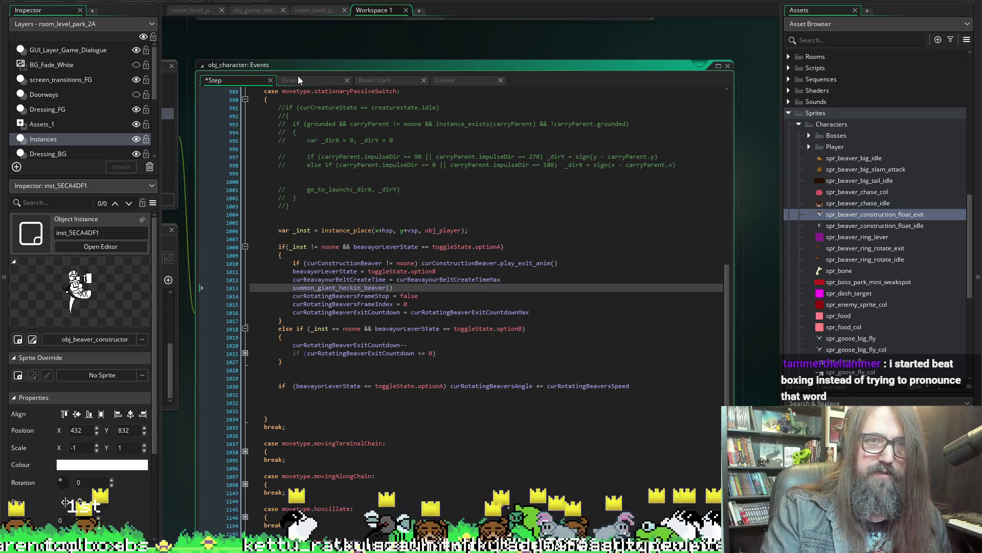
middle_click(330, 280)
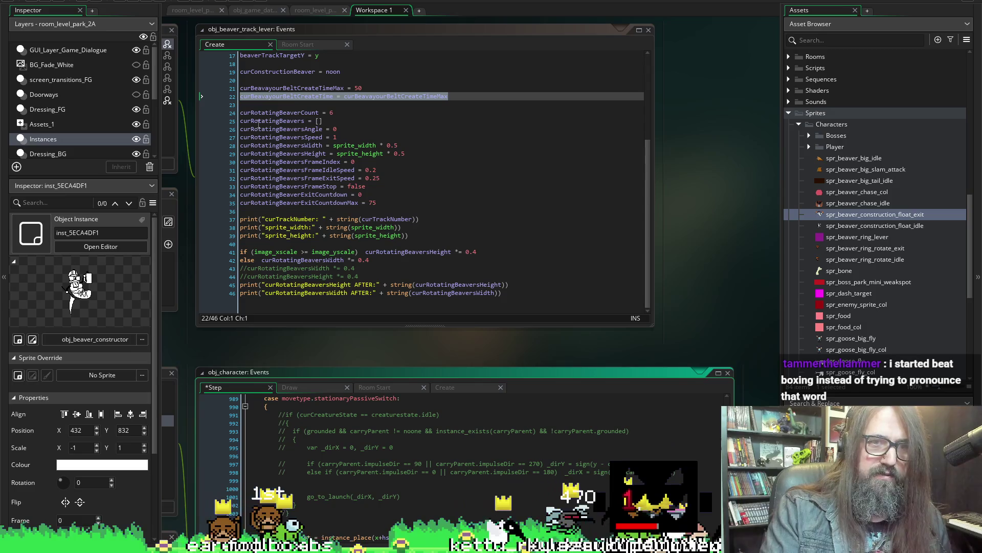
- Declare giantHeckinBeaverSummoned = false on a new line 23 of the track lever's Create event and save
left_click(292, 105)
key("Return")
key("Up")
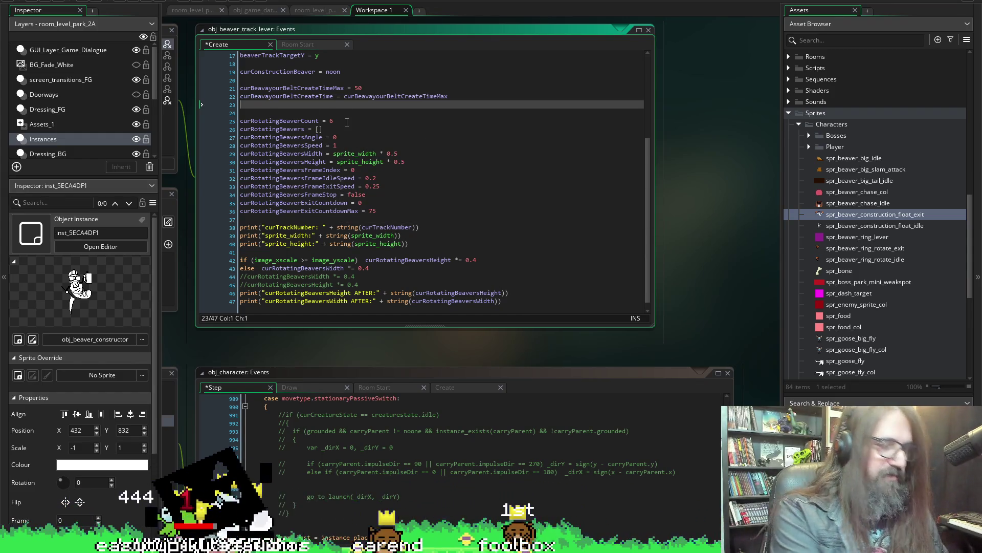
type("curBeavayourBelt =")
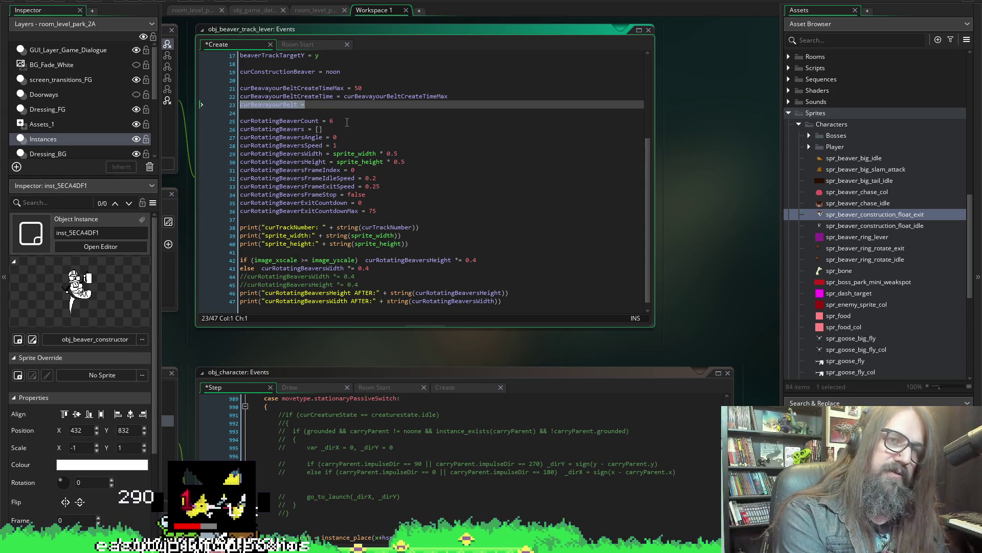
type("gian")
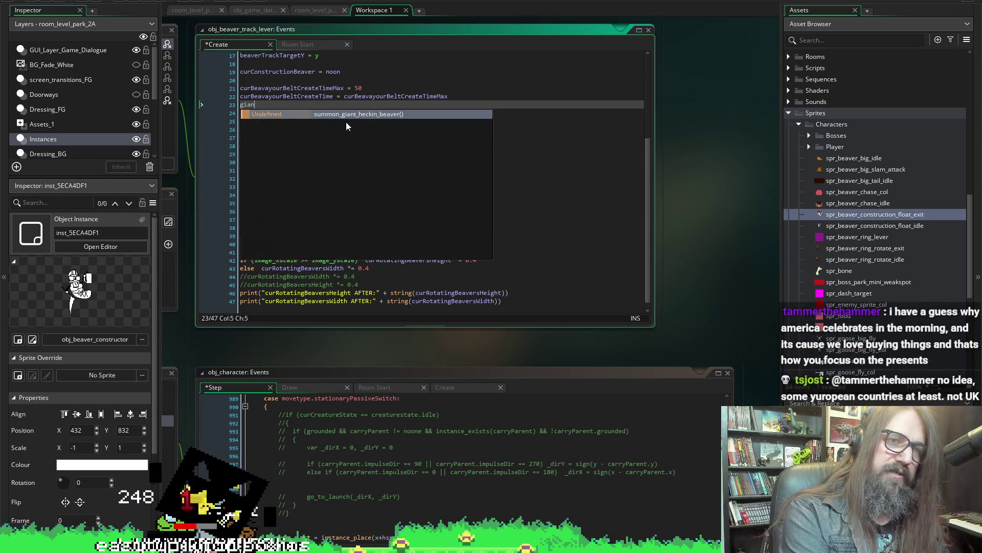
type("tHeckinBea")
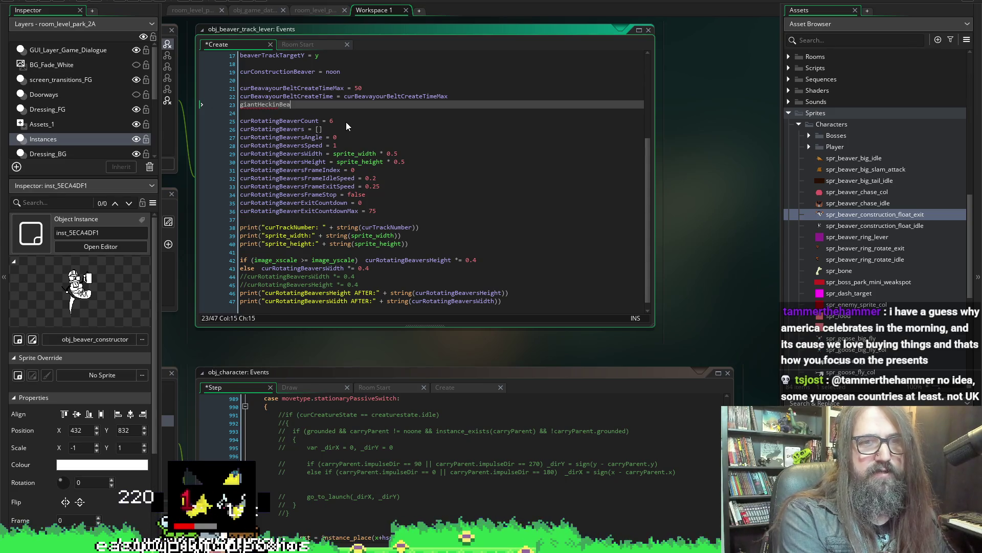
type("verSum")
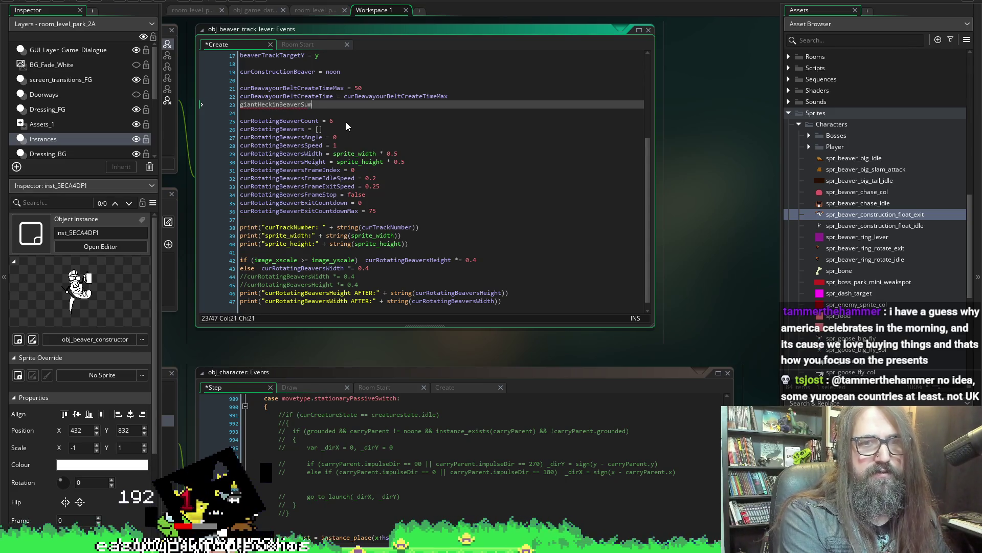
type("moned = false")
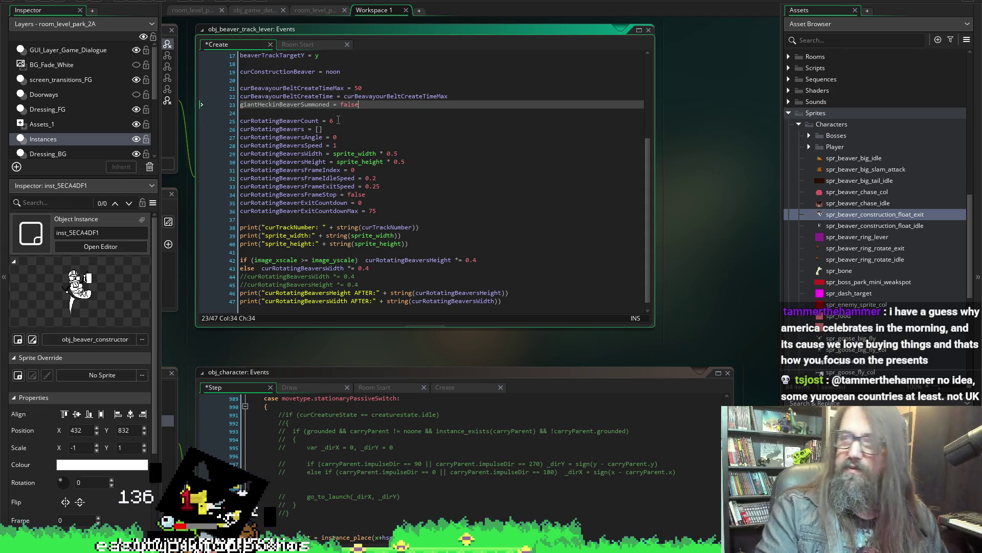
double_click(294, 104)
scroll(348, 162, "up", 5)
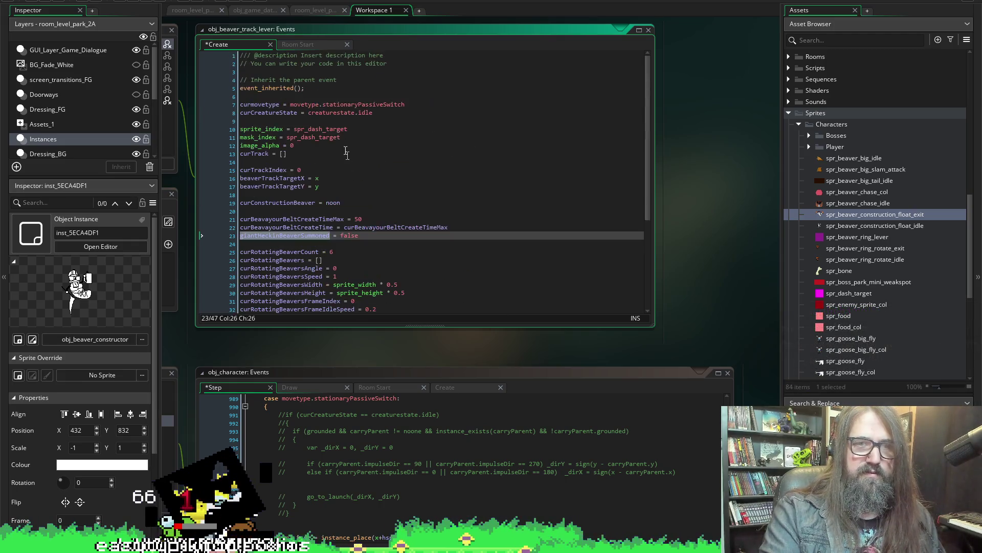
scroll(353, 100, "down", 4)
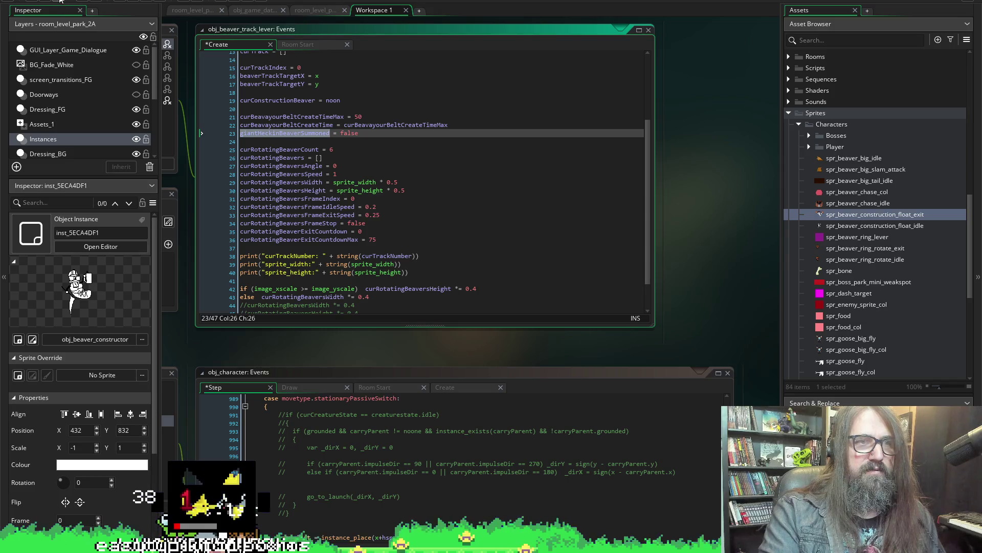
key("ctrl+s")
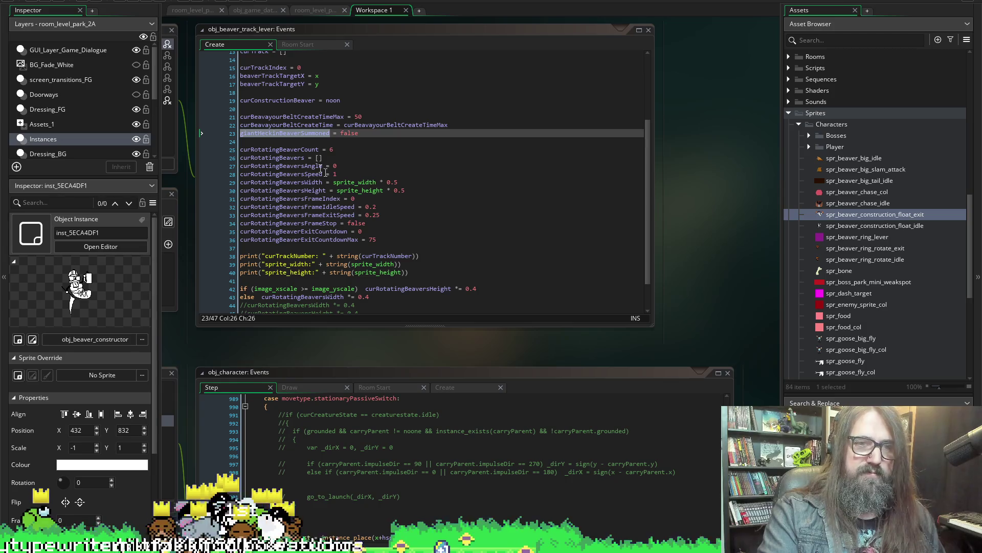
scroll(648, 192, "down", 2)
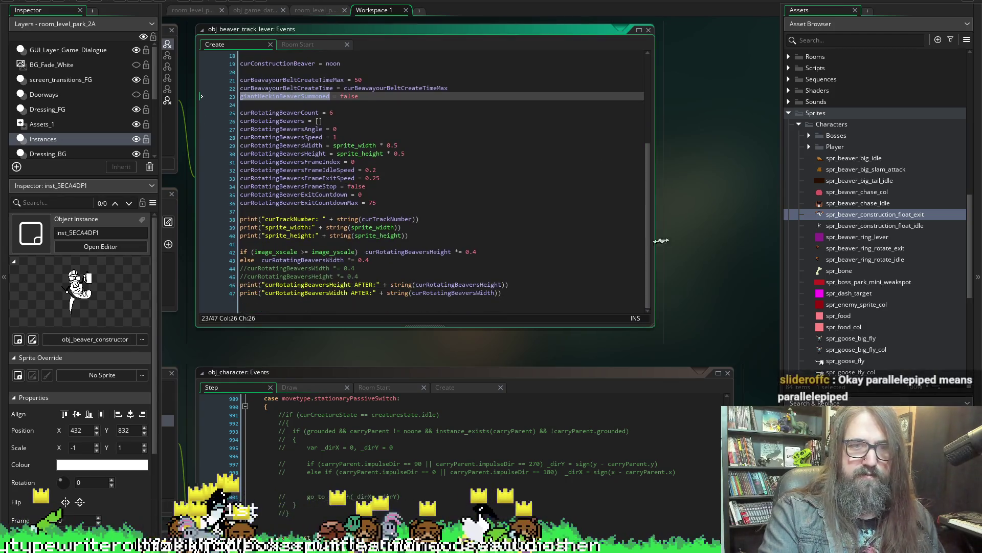
scroll(758, 247, "down", 5)
scroll(751, 316, "down", 4)
scroll(725, 261, "up", 2)
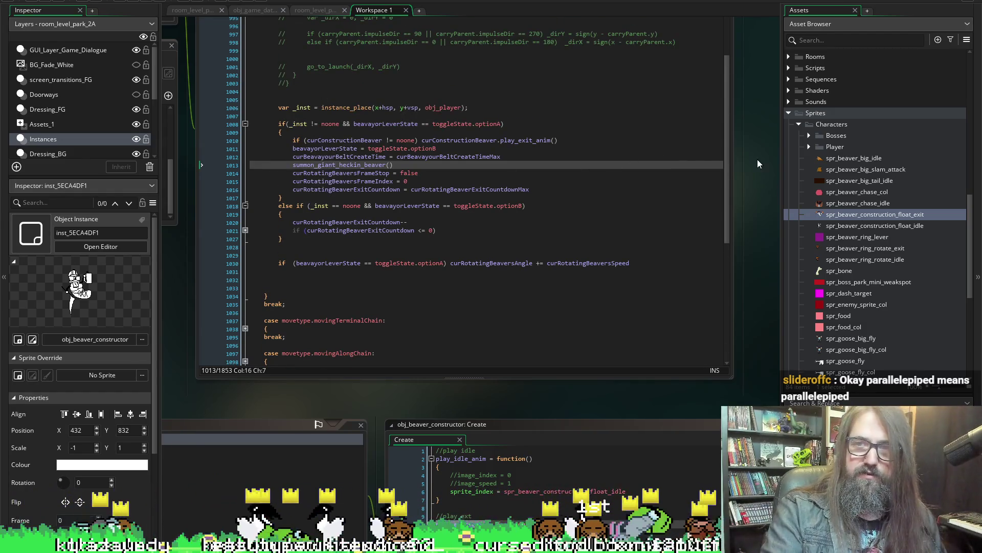
scroll(758, 164, "up", 2)
scroll(769, 158, "down", 2)
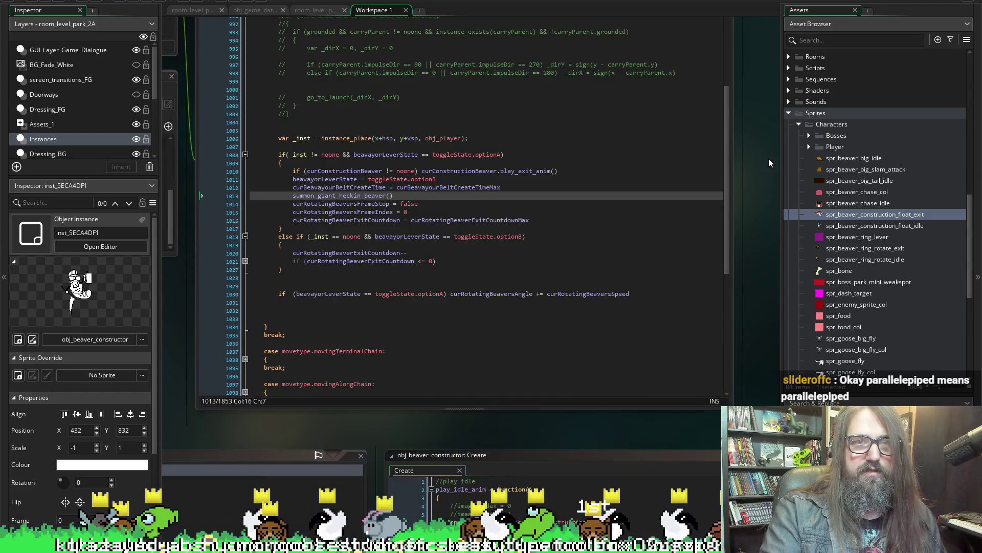
scroll(768, 158, "up", 1)
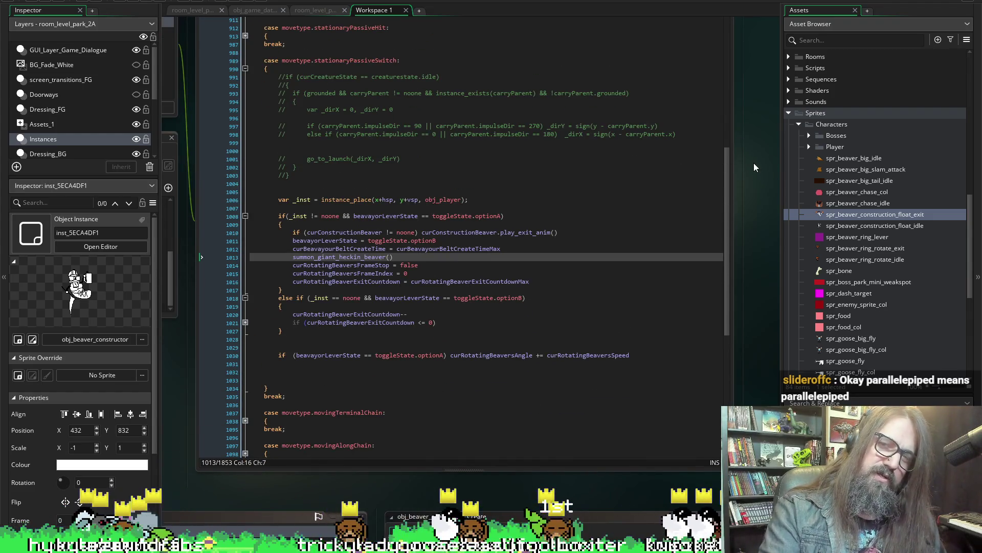
scroll(754, 163, "up", 1)
scroll(760, 144, "up", 1)
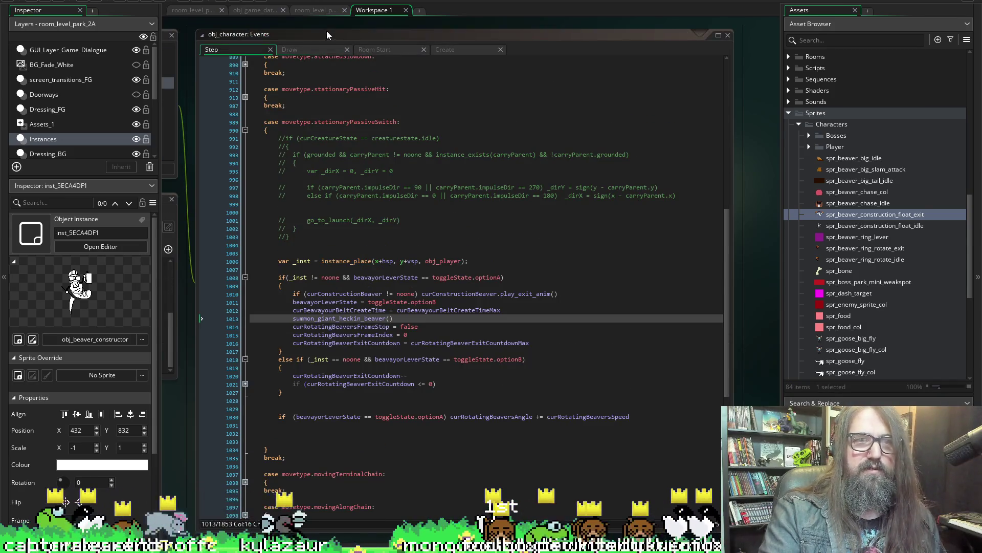
- Insert blank lines above summon_giant_heckin_beaver in obj_character's Create event for the giantHeckinBeaverSummoned flag
left_click(447, 51)
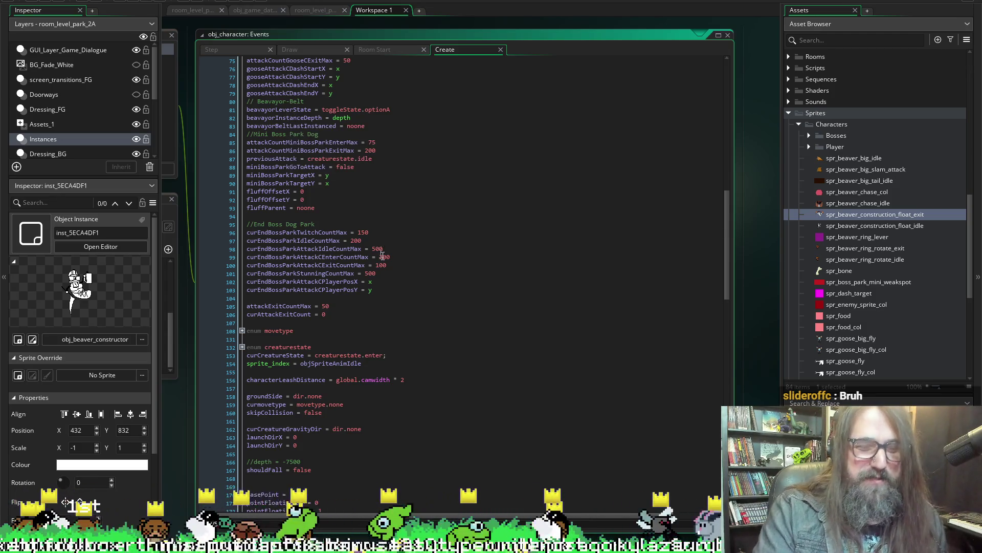
scroll(379, 253, "down", 5)
scroll(442, 307, "down", 5)
scroll(442, 335, "down", 5)
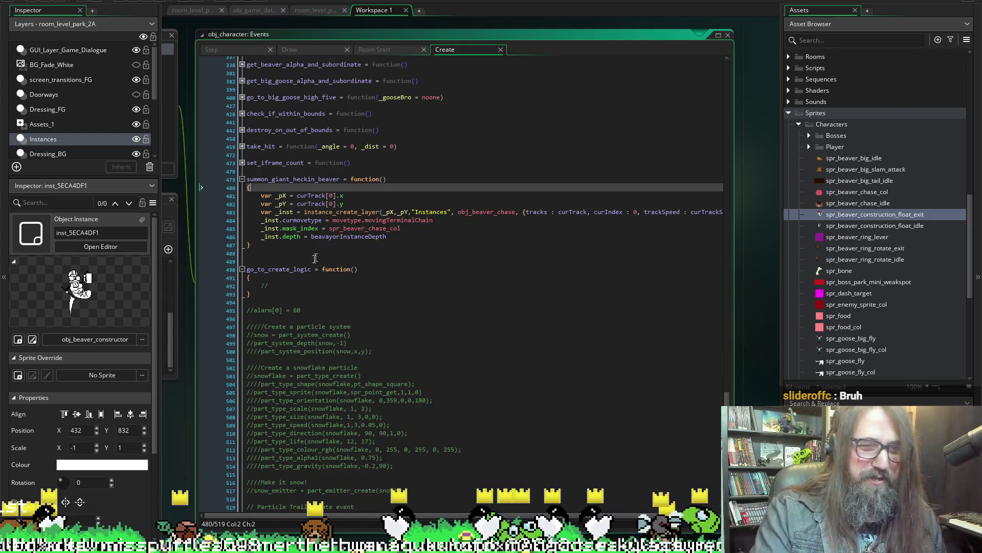
left_click(437, 176)
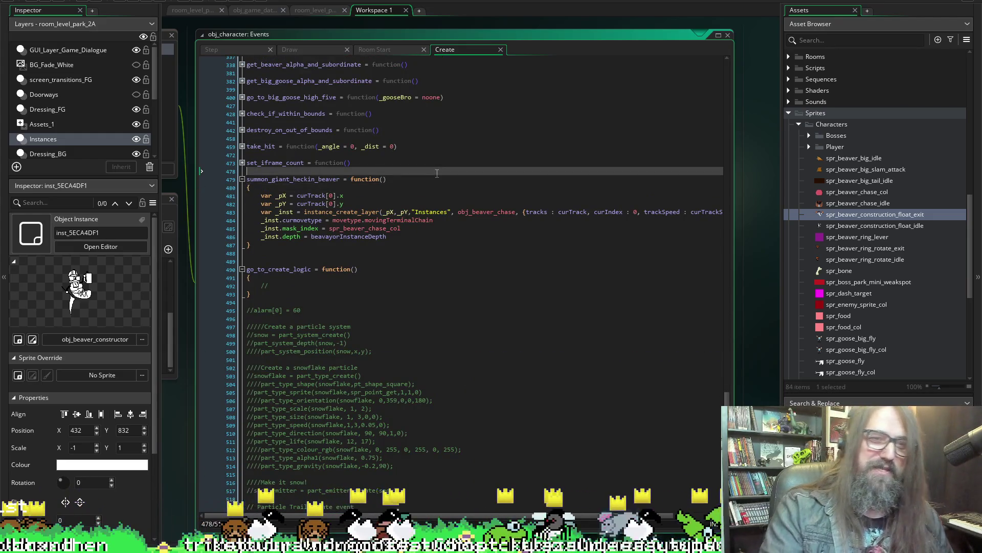
key("Return")
key("Return")
key("Return")
key("Up")
type("giantHeckinBeaverSummoned")
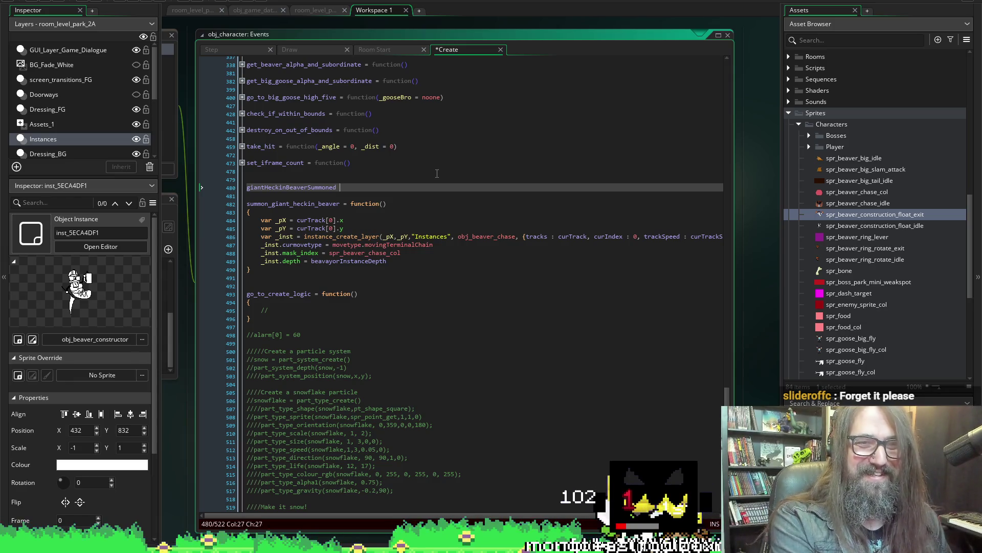
- Write 'schedule_heckin_giant_beaver_summon = function()' on line 480, correcting typos along the way
key("BackSpace")
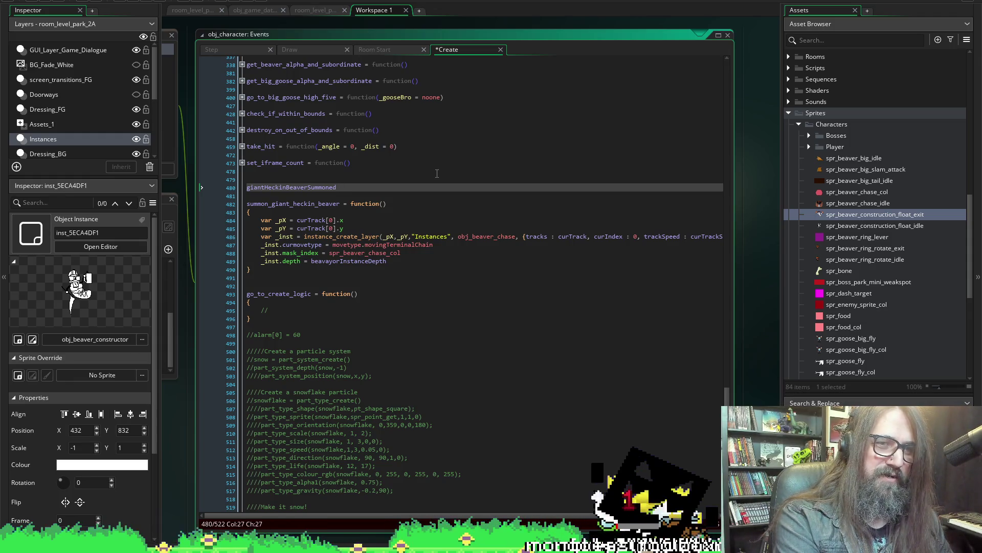
type("sc")
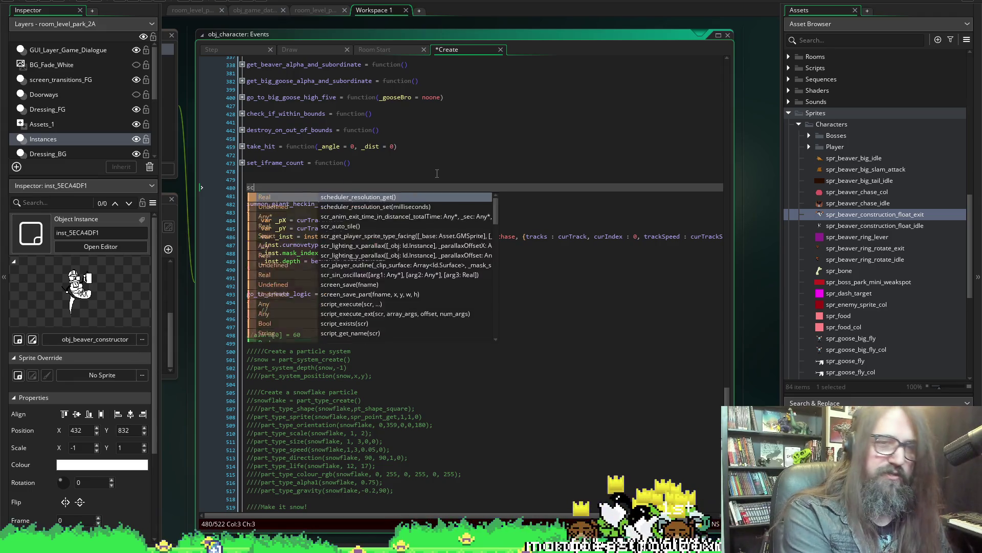
type("hedule")
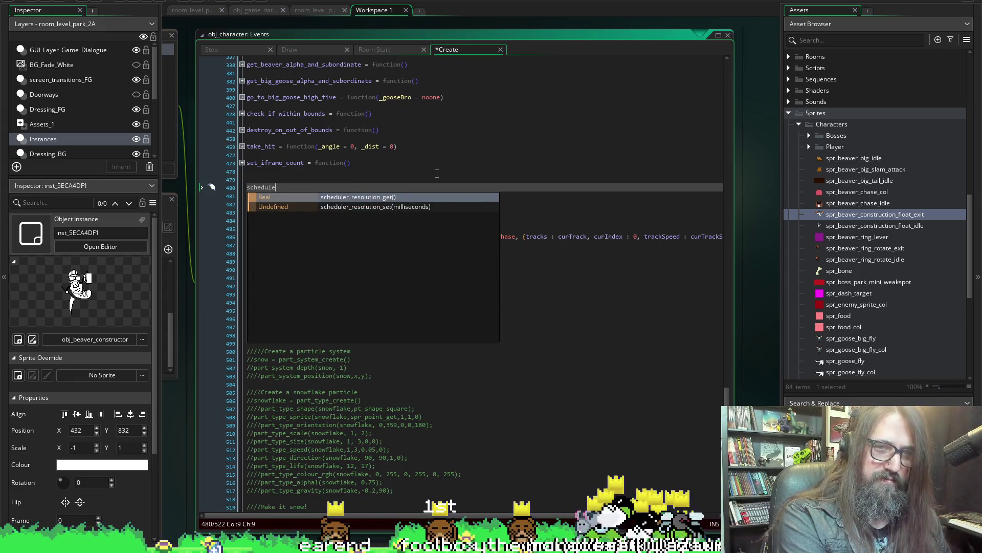
key("Escape")
key("ctrl+space")
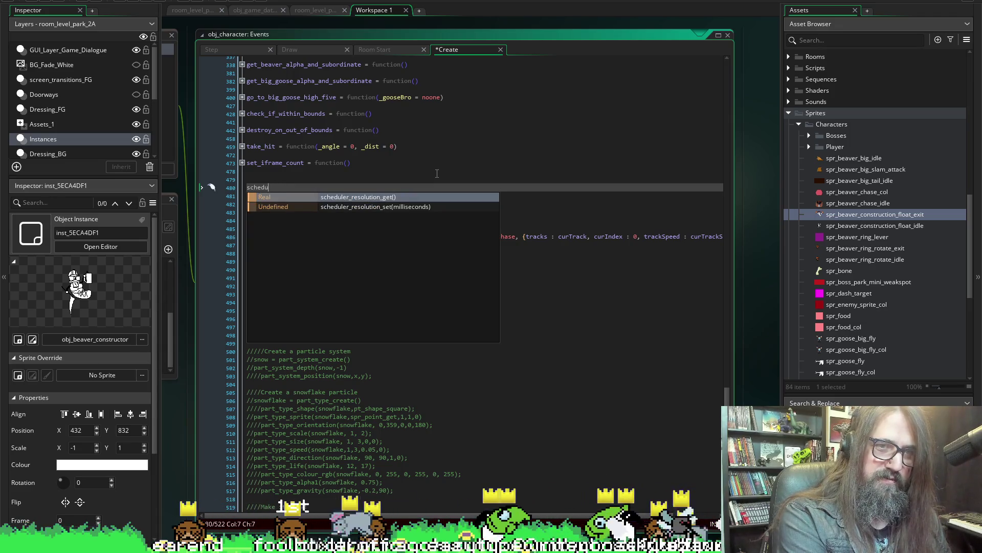
type("le_beaver")
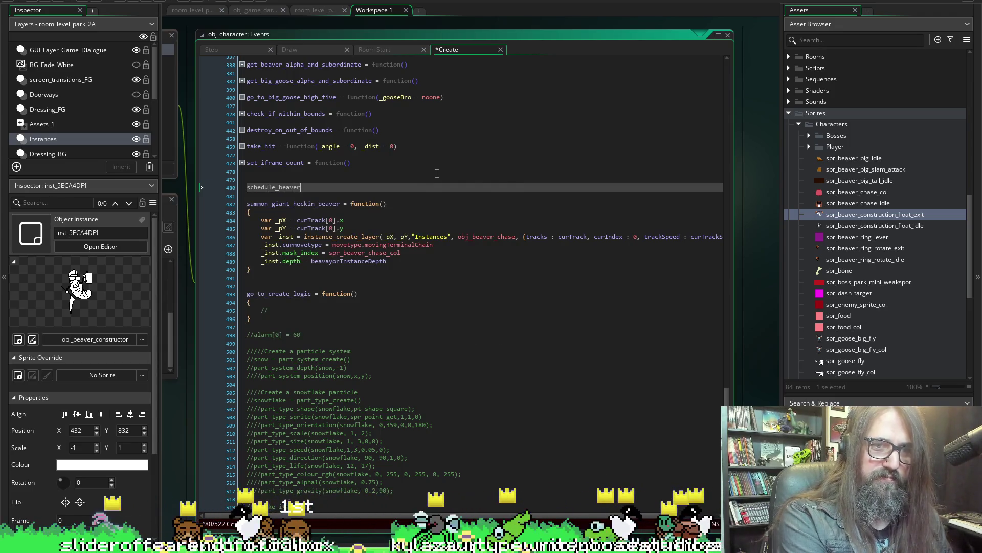
type("-summin")
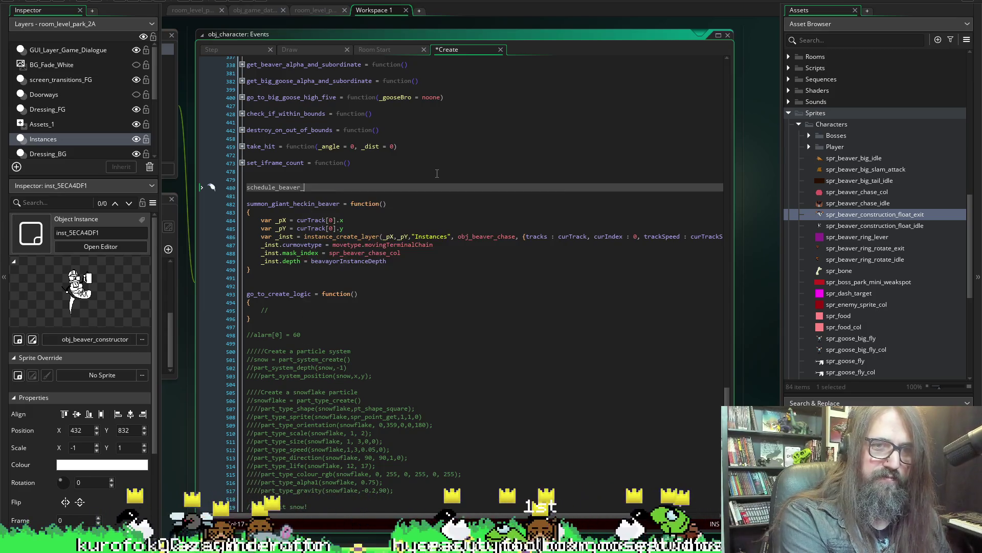
key("BackSpace")
key("BackSpace")
type("on")
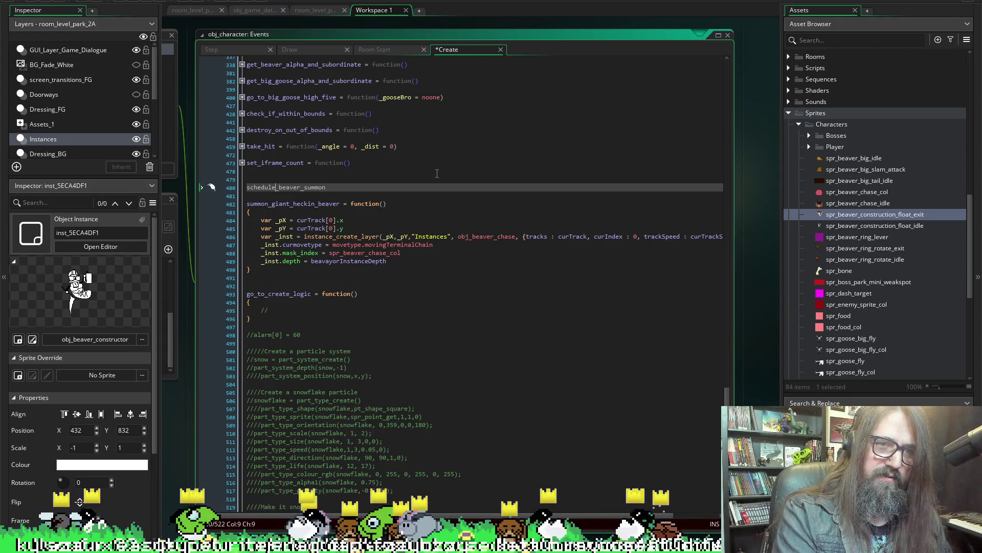
type("heckc_")
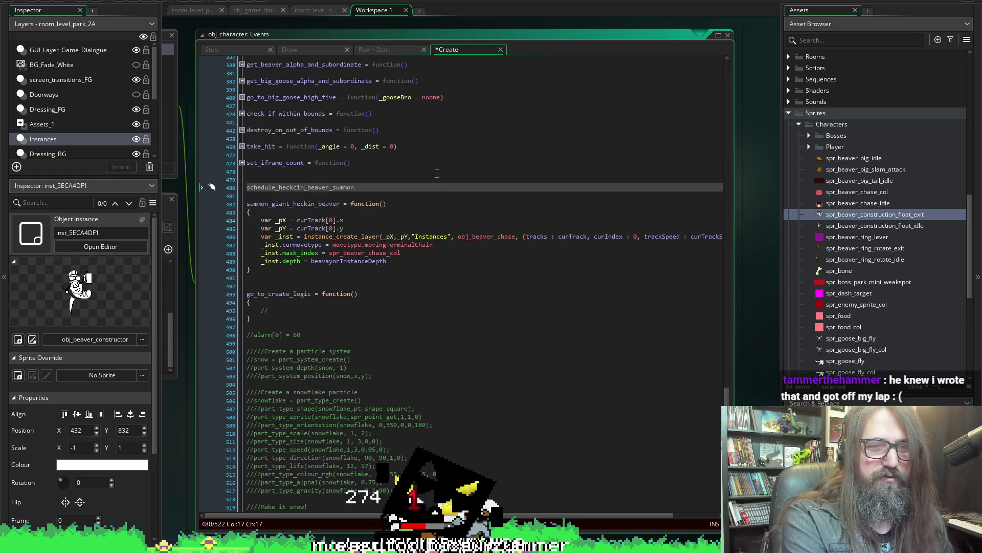
key("BackSpace")
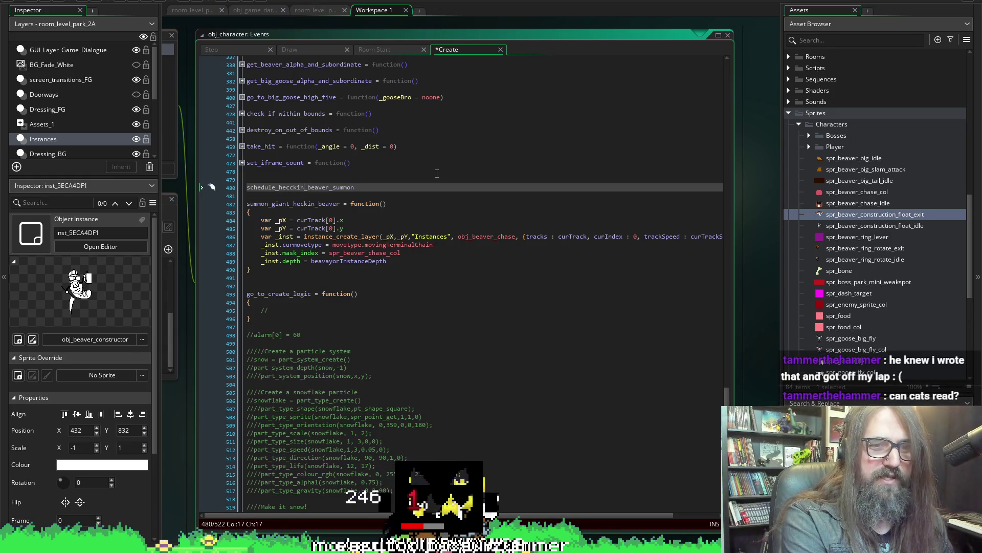
key("BackSpace")
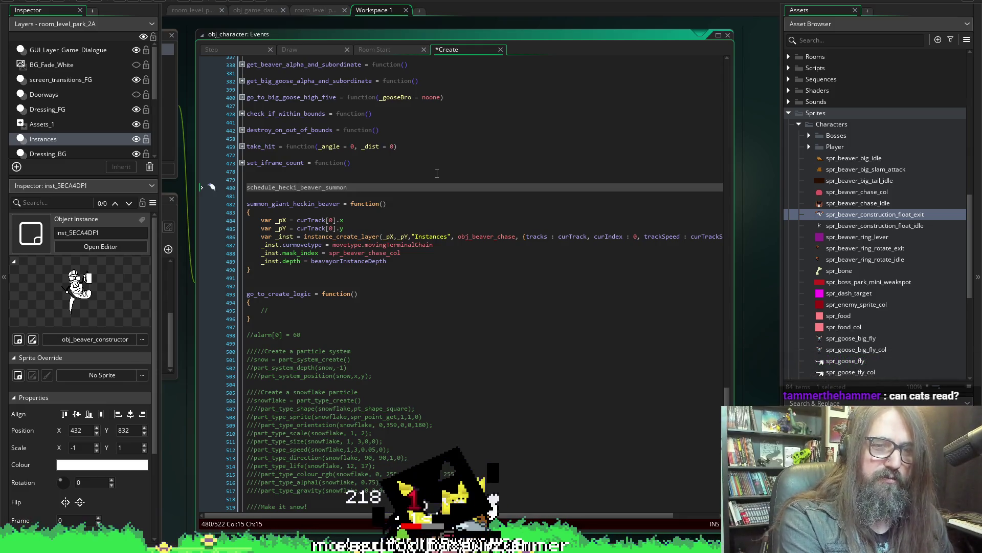
type("n_")
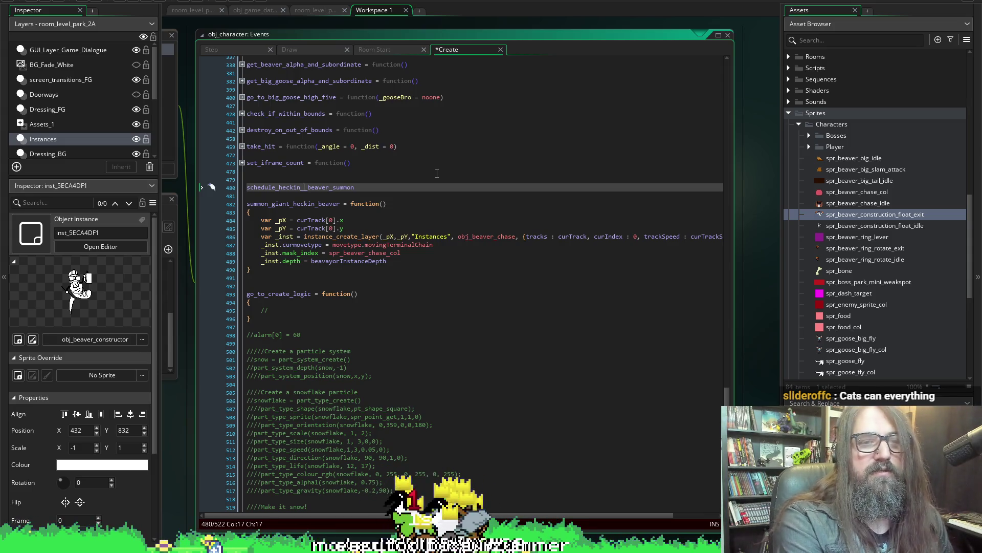
type("t")
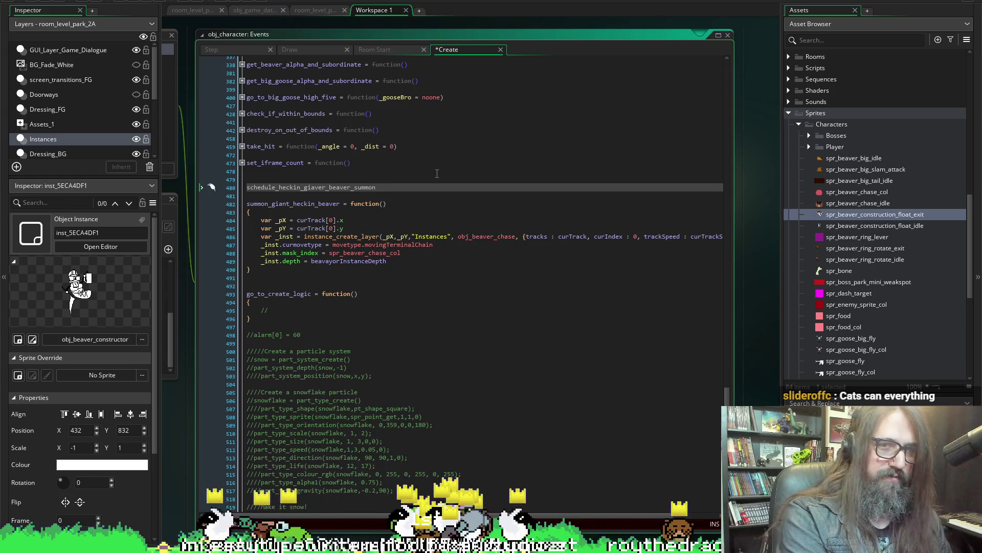
key("End")
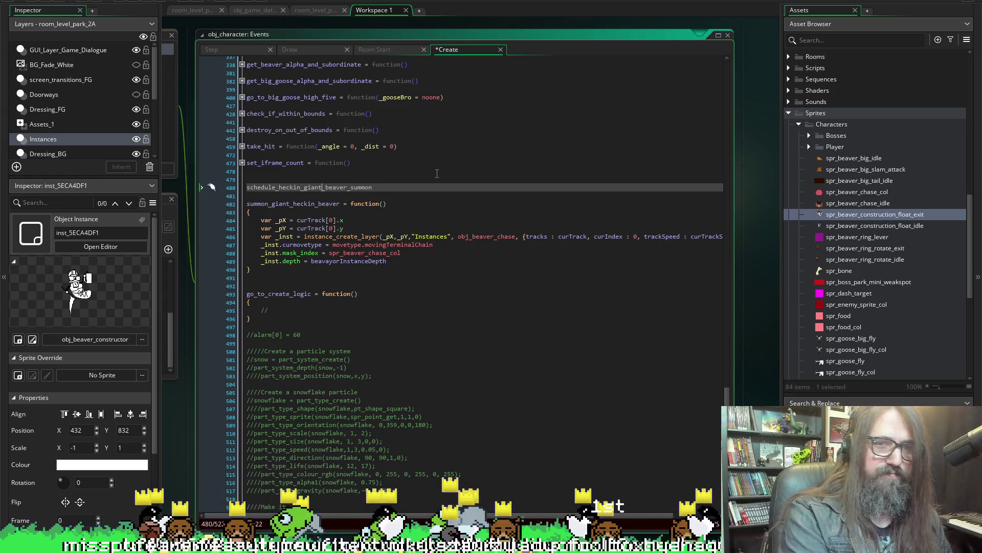
type(" = functino")
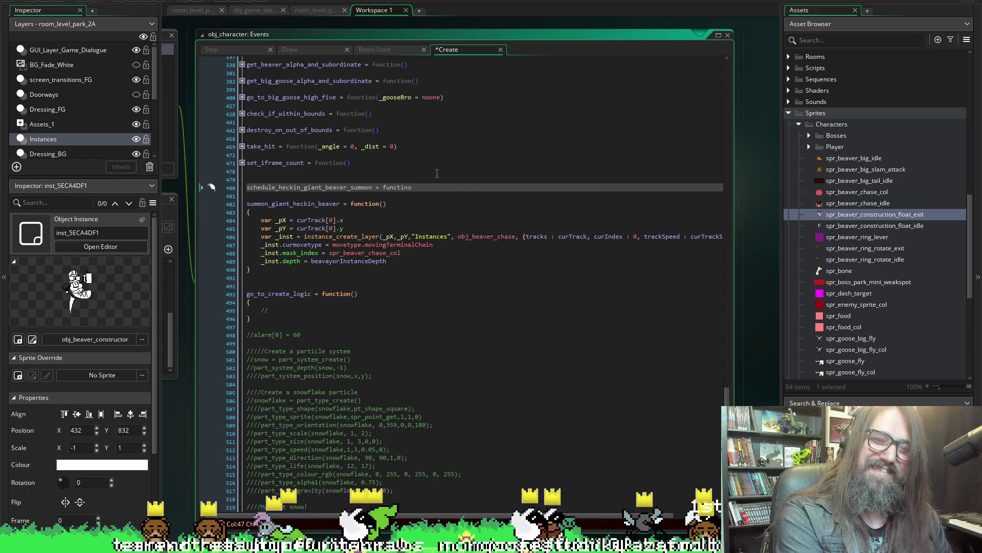
key("BackSpace")
key("BackSpace")
type("on")
key("Escape")
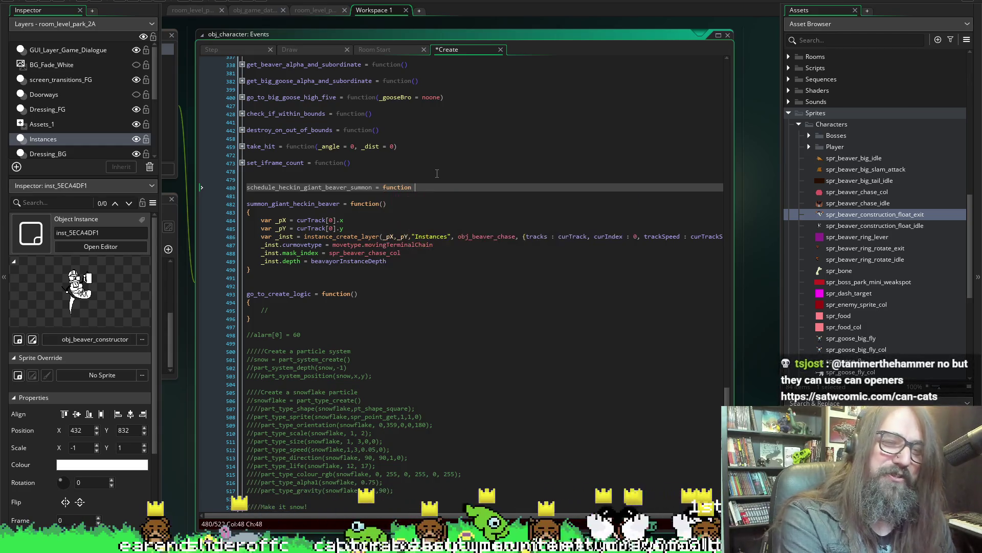
key("Escape")
type("(")
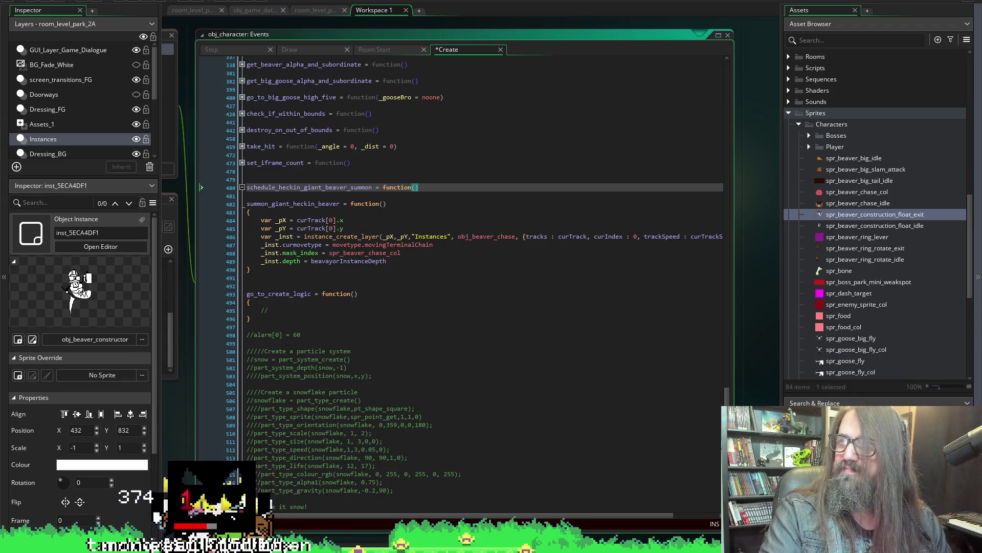
key("alt+Tab")
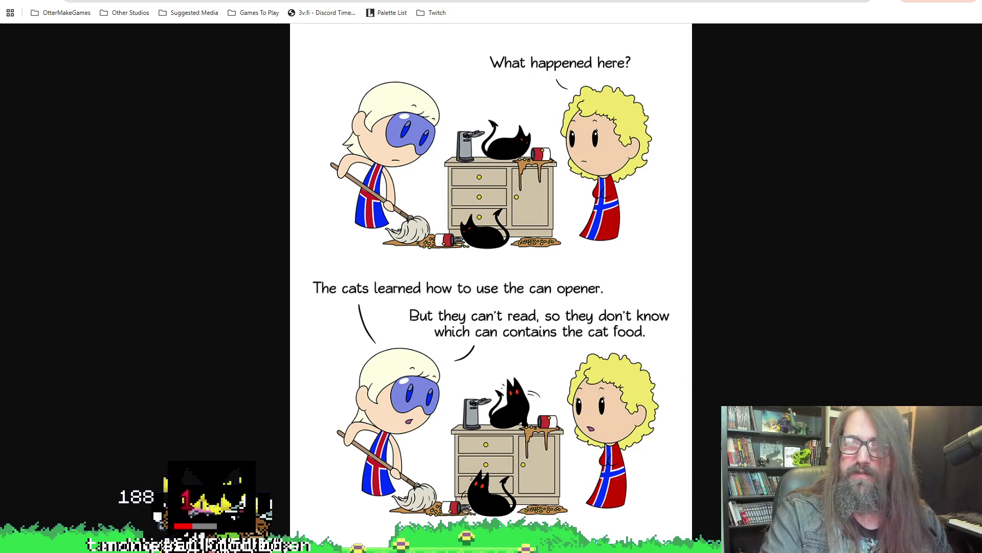
- Return from the Chrome comic page to the GameMaker code editor
key("alt+Tab")
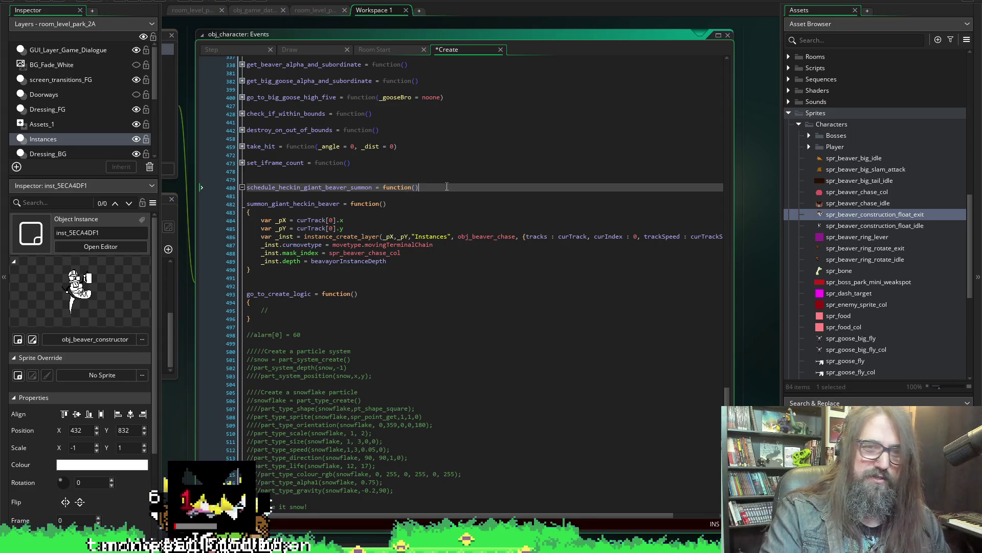
- Add a body setting giantHeckinBeaverSummoned = true, then jump to that flag's declaration
key("Return")
type("{")
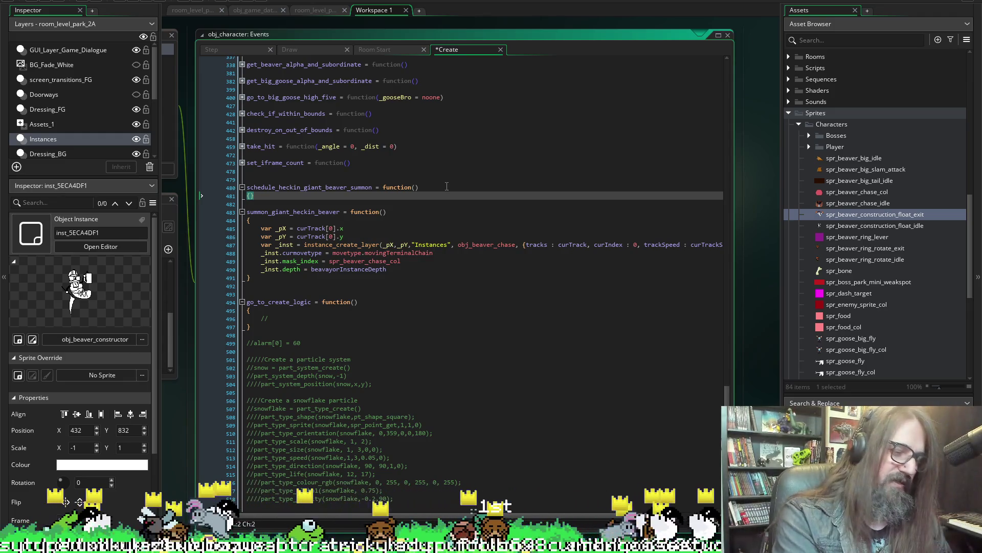
key("Return")
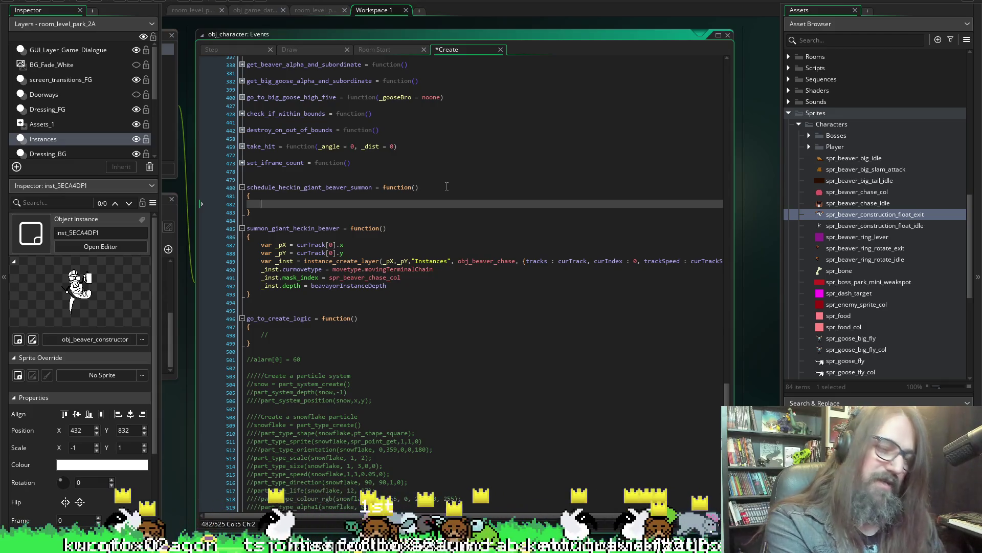
type("giantHeckinBeaverSummoned = true")
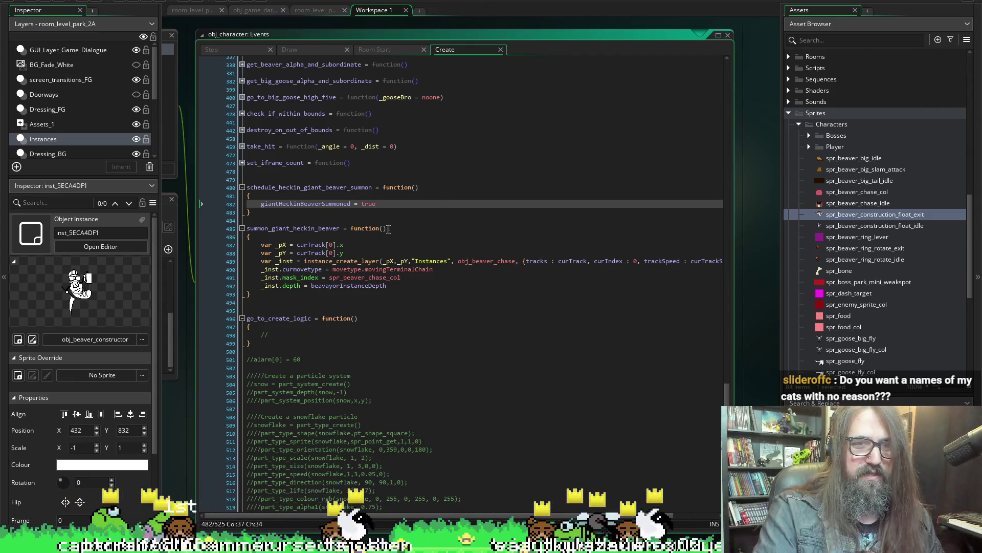
key("F12")
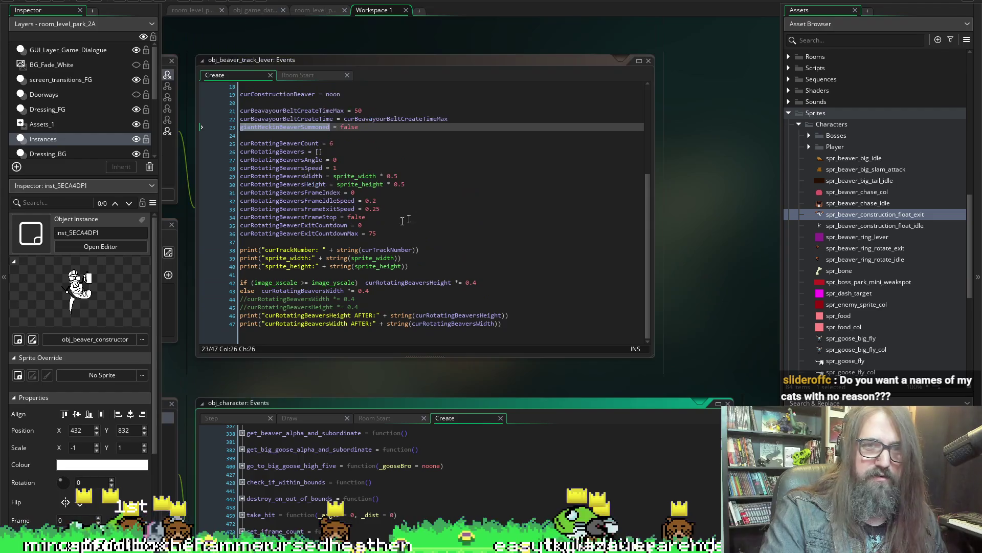
- Replace curBeavayourBeltCreateTimeMax with 0 as the lever's initial belt create time
left_click_drag(448, 119, 242, 119)
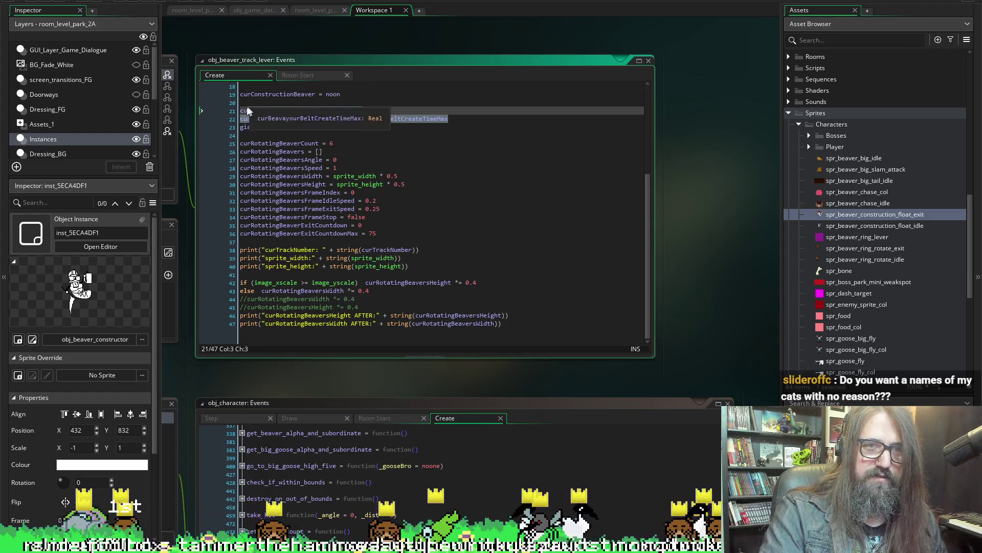
left_click(463, 118)
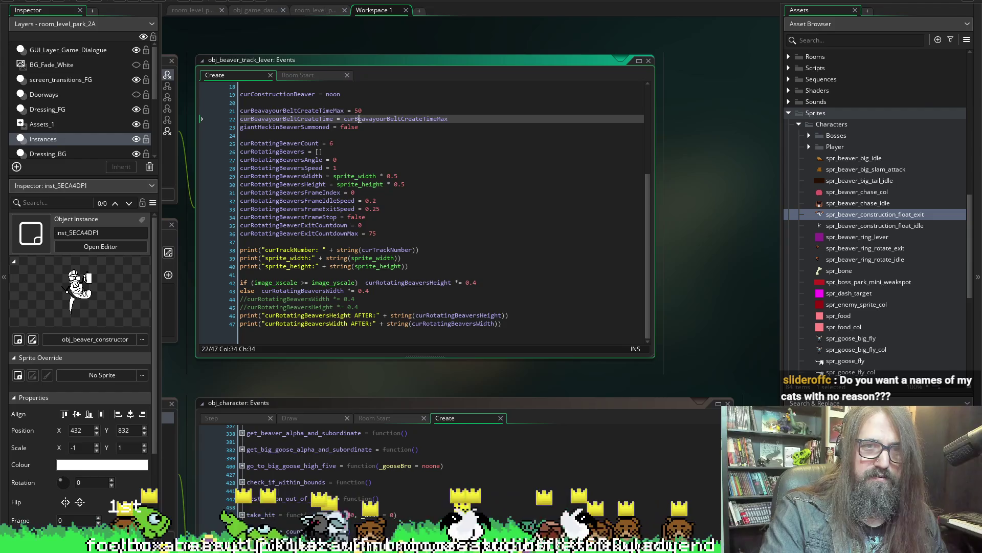
double_click(357, 119)
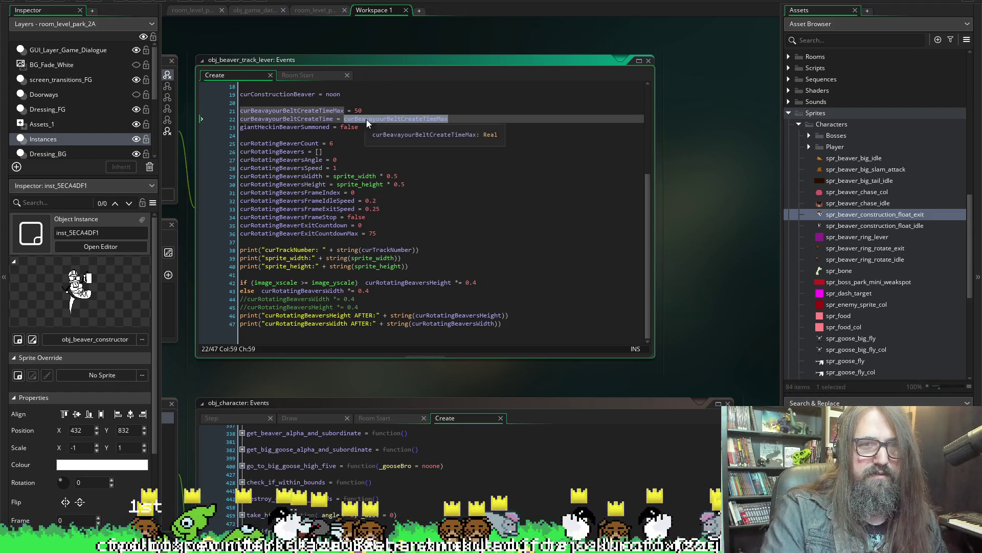
mouse_move(366, 121)
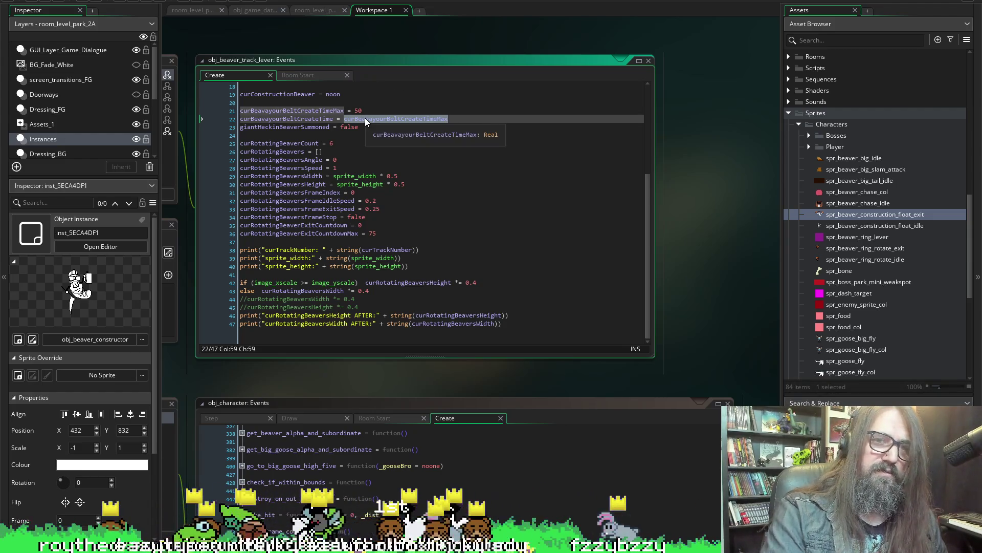
type("0")
double_click(321, 110)
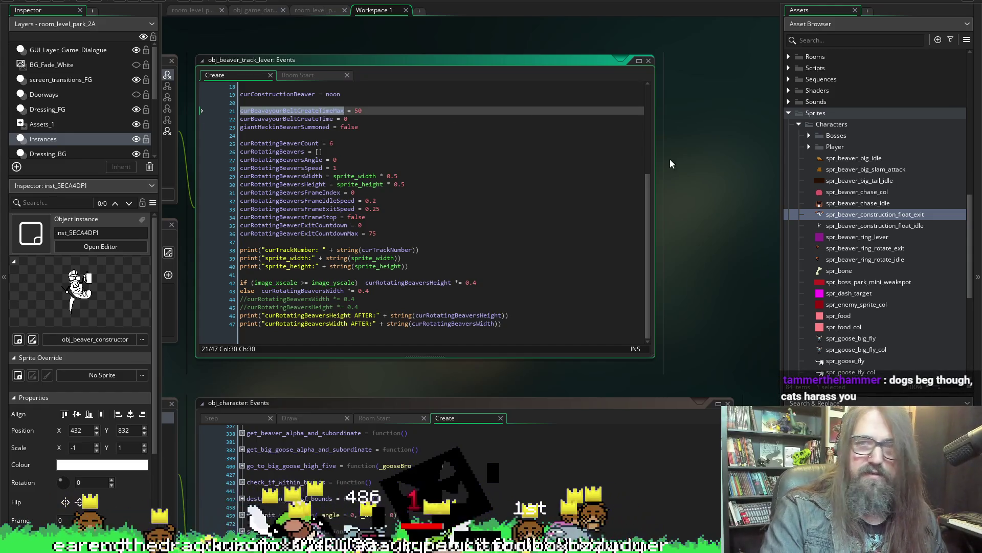
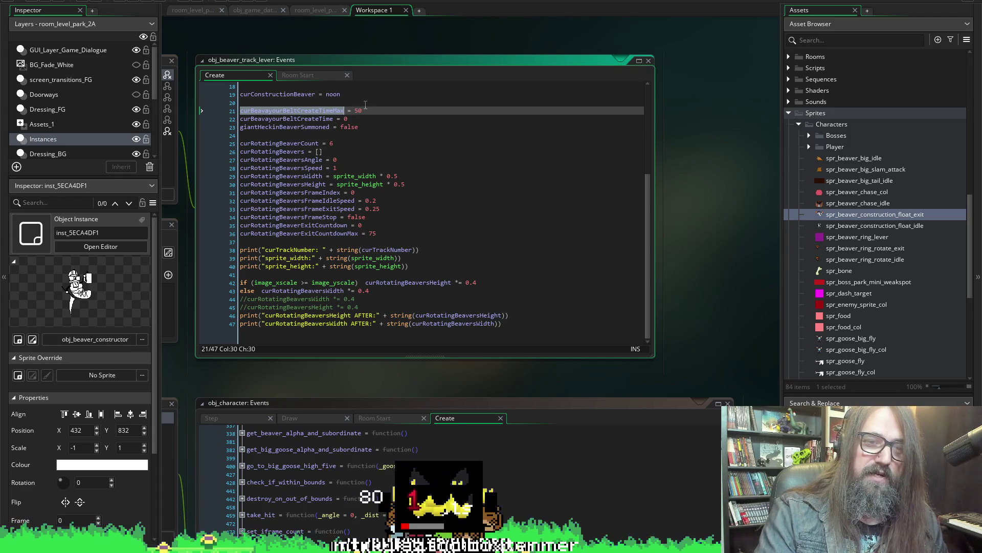
- Copy the two belt timer declarations and paste them indented inside schedule_heckin_giant_beaver_summon
double_click(307, 118)
scroll(723, 195, "down", 3)
scroll(723, 196, "down", 3)
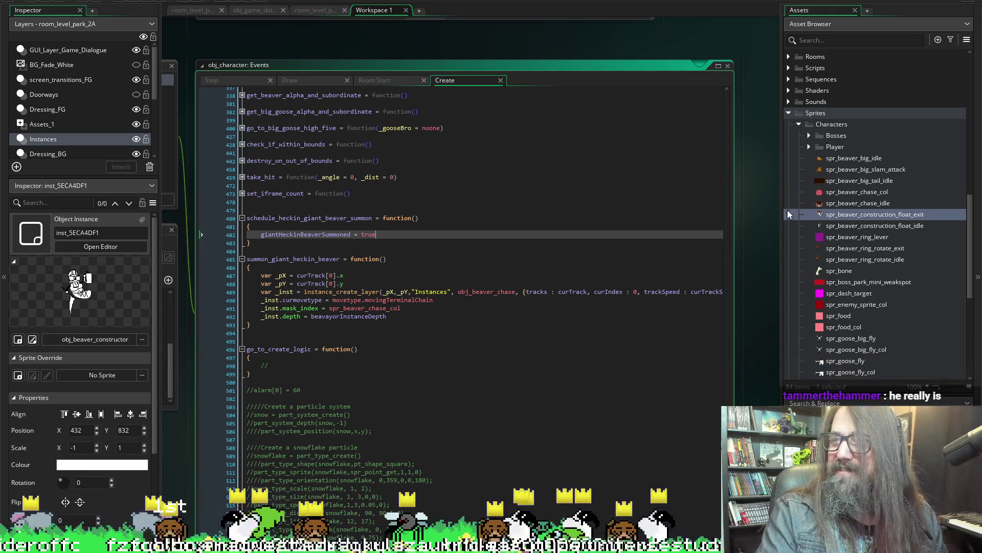
scroll(772, 253, "up", 3)
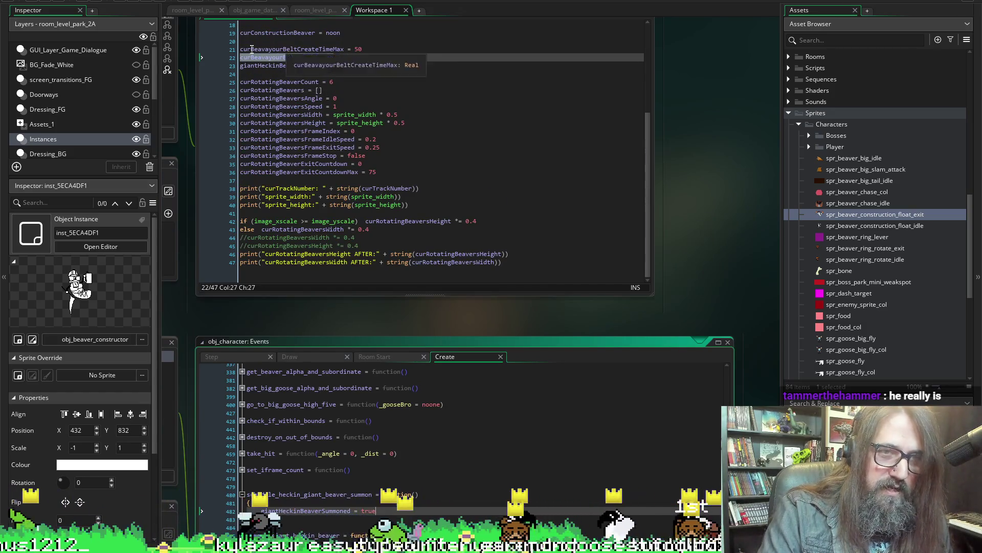
mouse_move(328, 58)
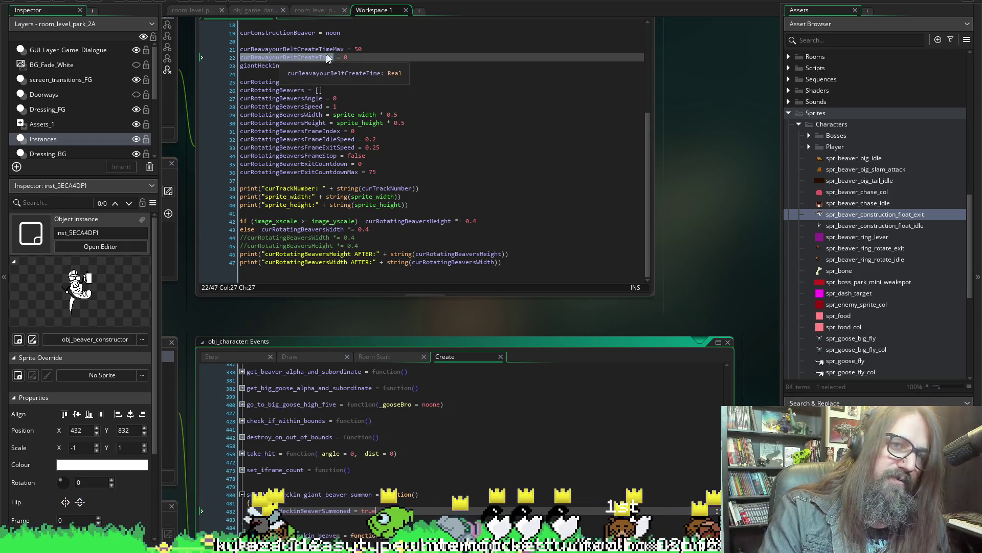
left_click_drag(372, 60, 286, 48)
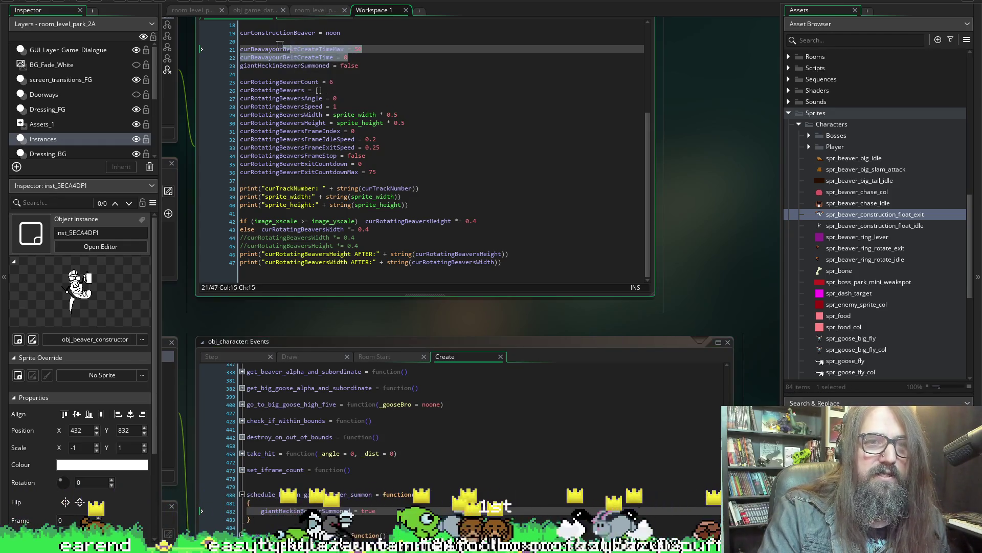
left_click(371, 61)
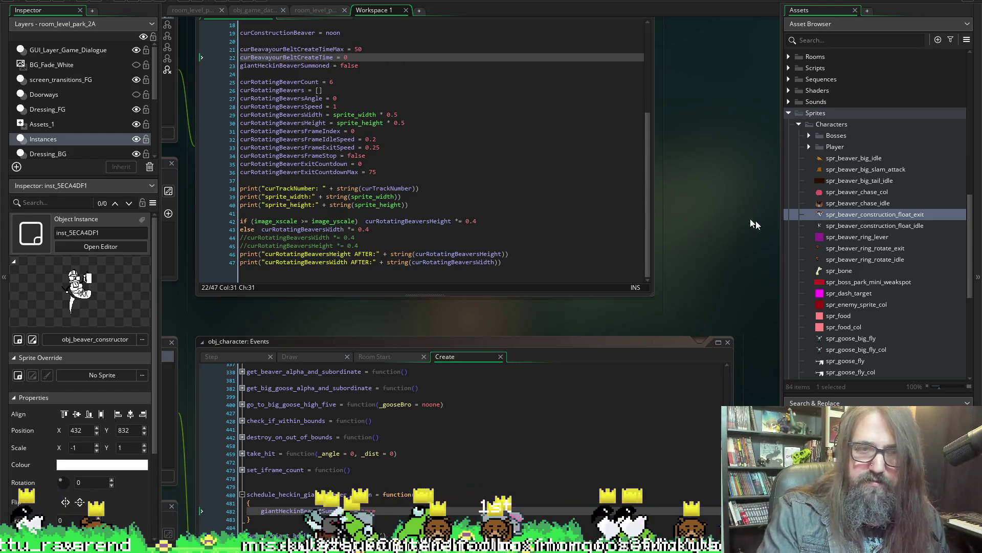
scroll(760, 221, "down", 3)
scroll(760, 221, "down", 1)
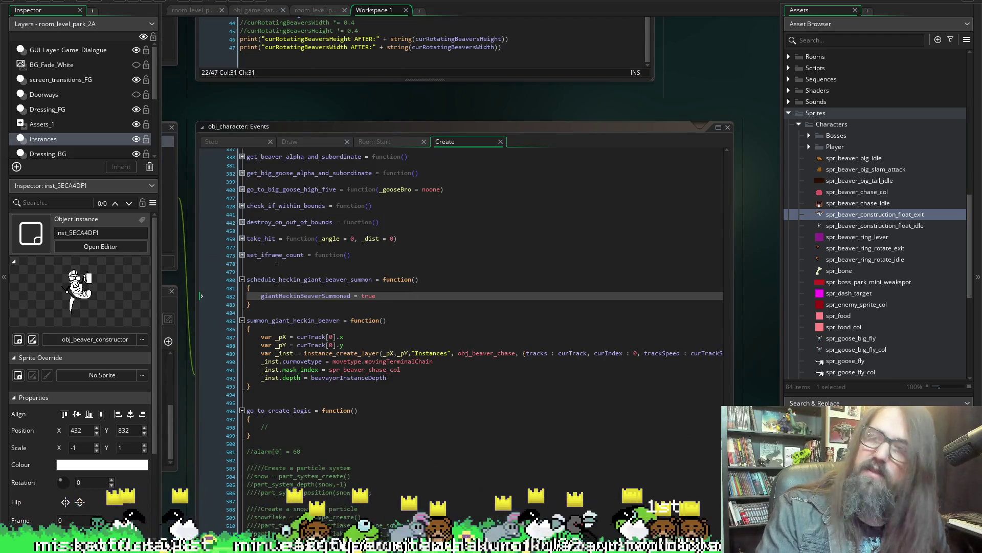
left_click(282, 290)
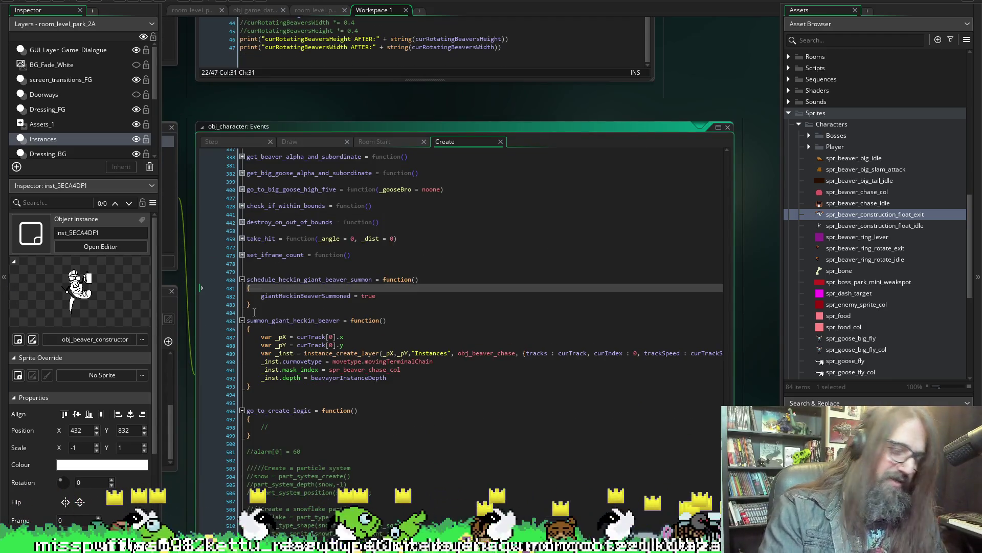
key("ctrl+v")
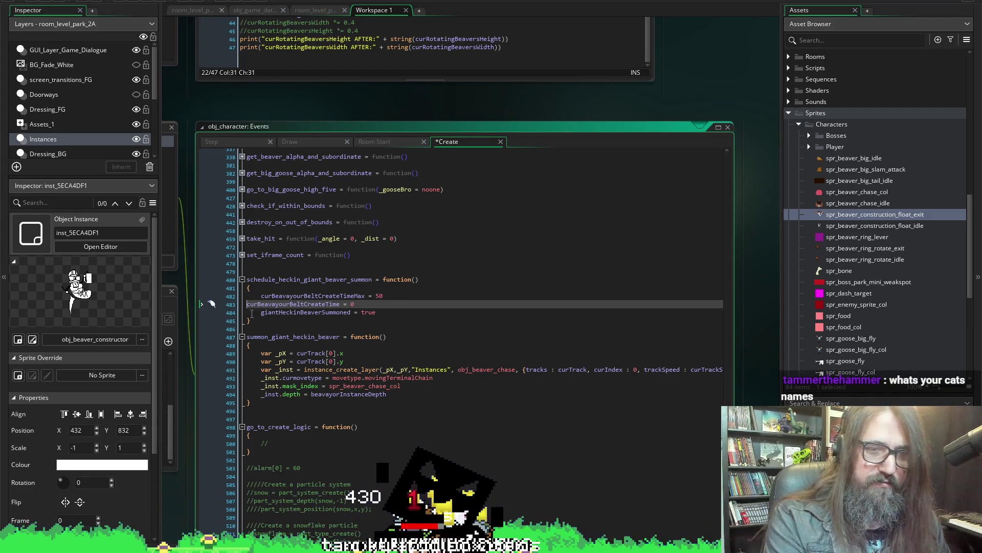
key("Home")
key("Tab")
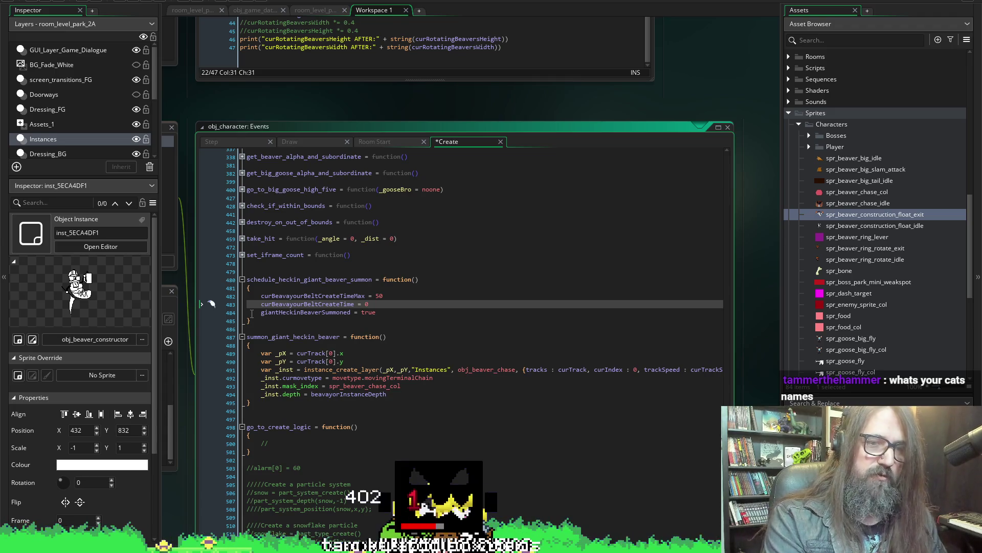
- Replace the Max line so curBeavayourBeltCreateTime is assigned curBeavayourBeltCreateTimeMax, and save
key("Up")
key("shift+End")
key("Delete")
key("BackSpace")
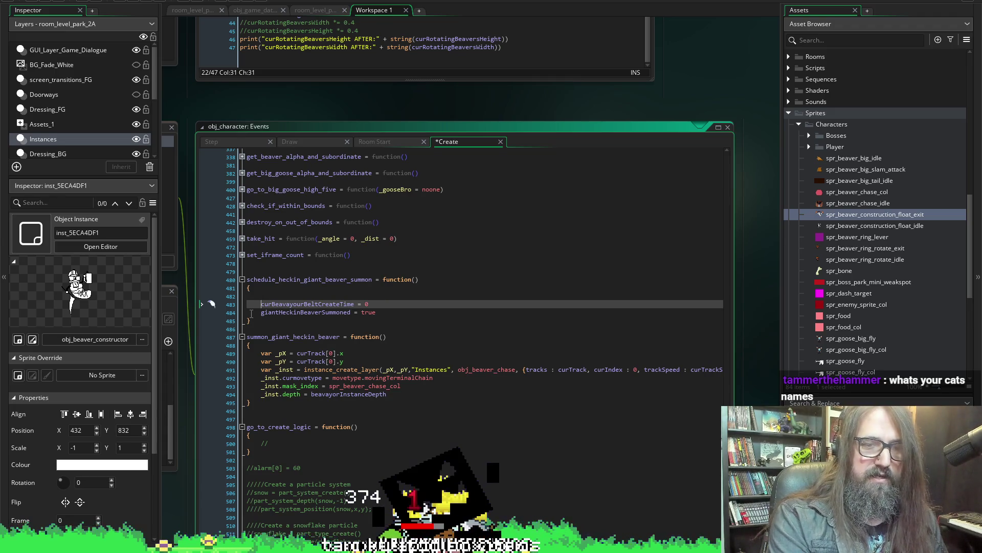
key("BackSpace")
key("BackSpace")
key("Down")
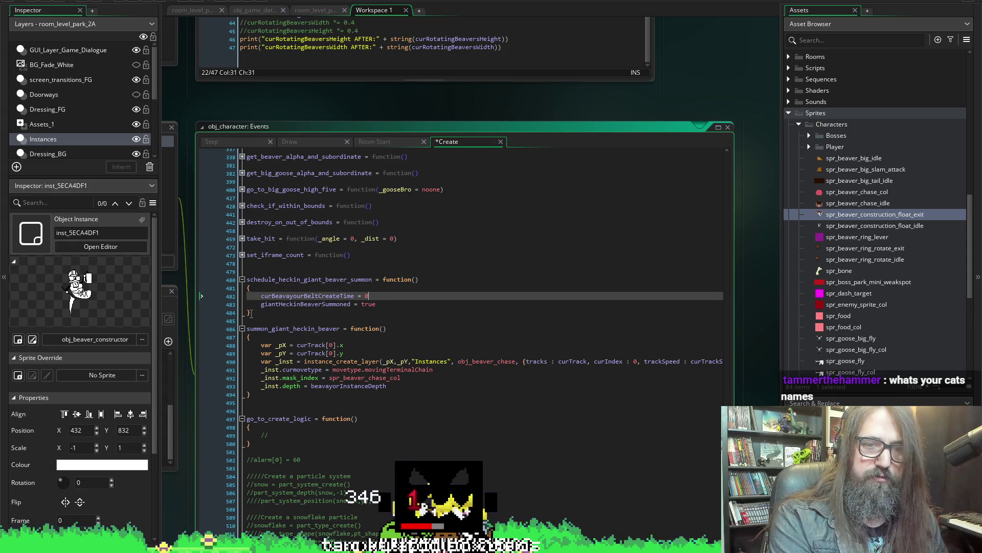
type("curBeavayourBeltCreateTimeMax = 50")
key("ctrl+s")
key("BackSpace")
key("BackSpace")
key("BackSpace")
key("ctrl+s")
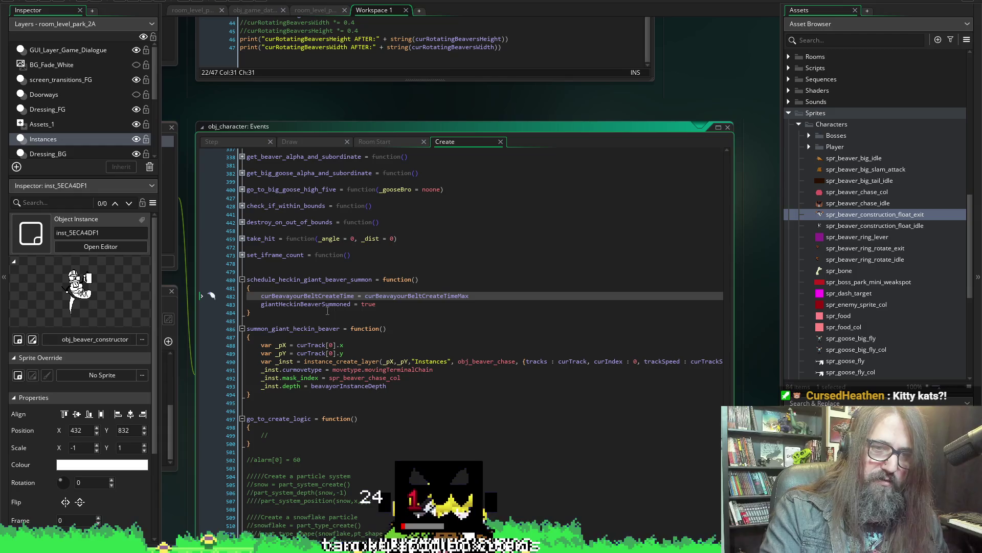
- Copy the timer reset and summoned flag lines, then go to obj_character's Step event
left_click_drag(377, 304, 261, 297)
key("ctrl+c")
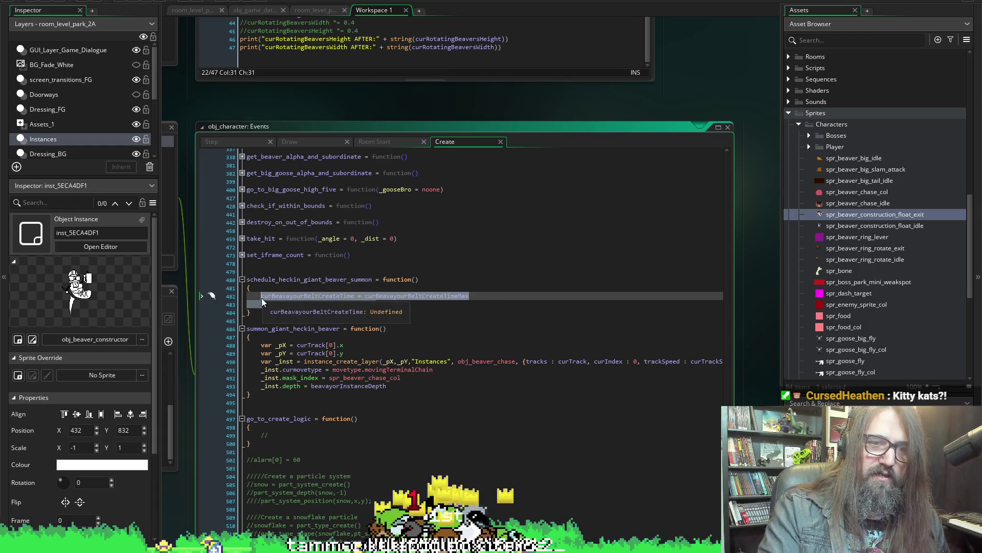
left_click(430, 309)
type("giantHeckinBeaverSummoned = true")
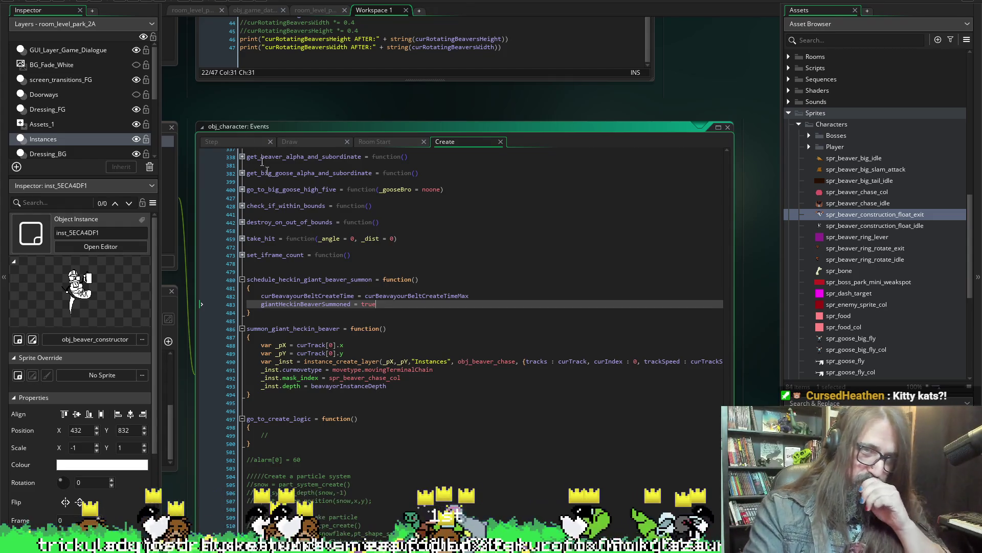
left_click(217, 142)
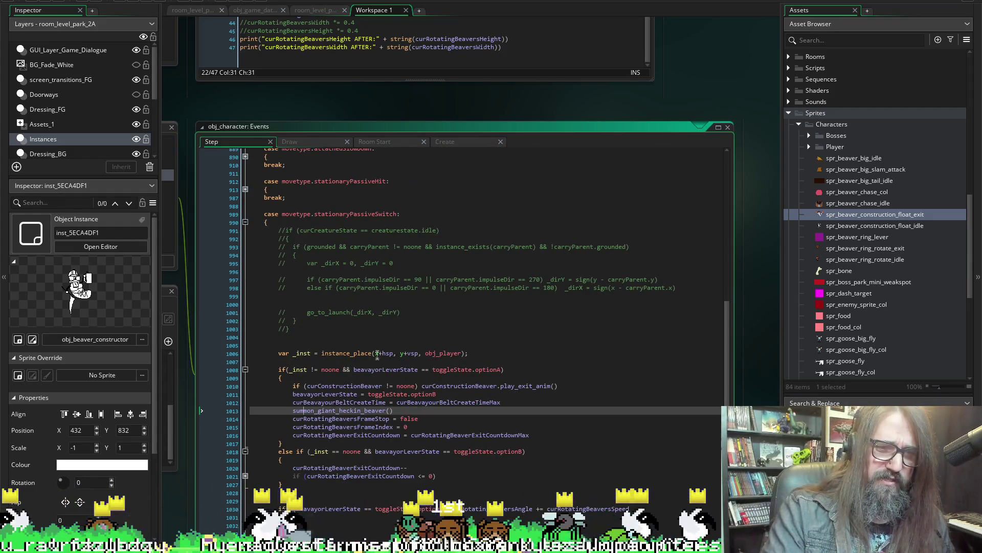
scroll(393, 307, "down", 1)
scroll(406, 293, "up", 1)
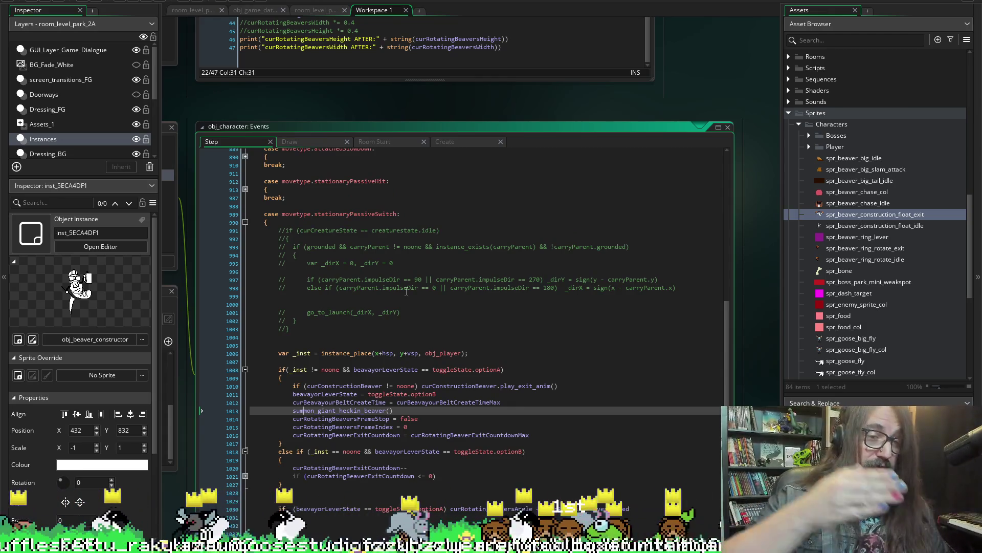
scroll(405, 292, "down", 3)
scroll(338, 331, "down", 2)
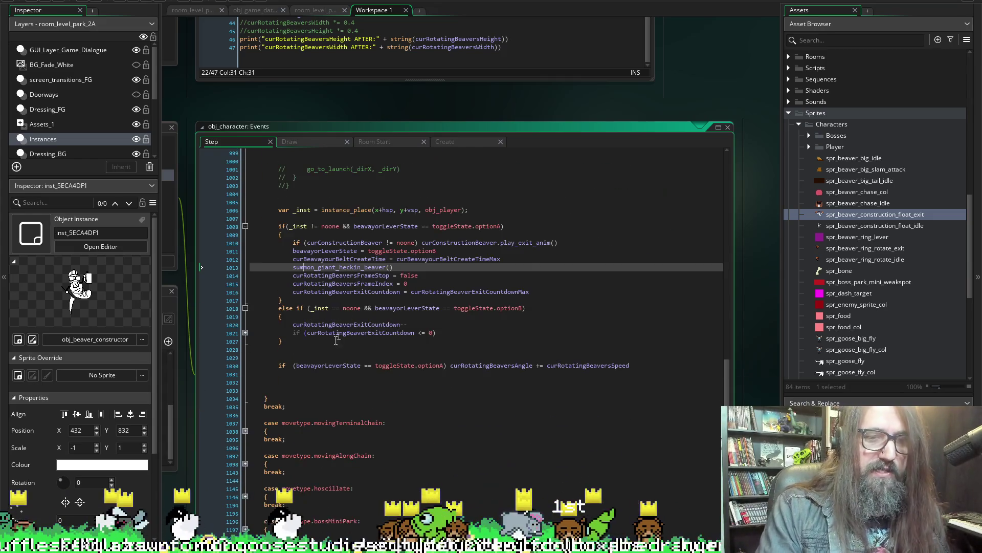
- Place the cursor on the empty line after the lever angle update in the Step event
left_click(339, 375)
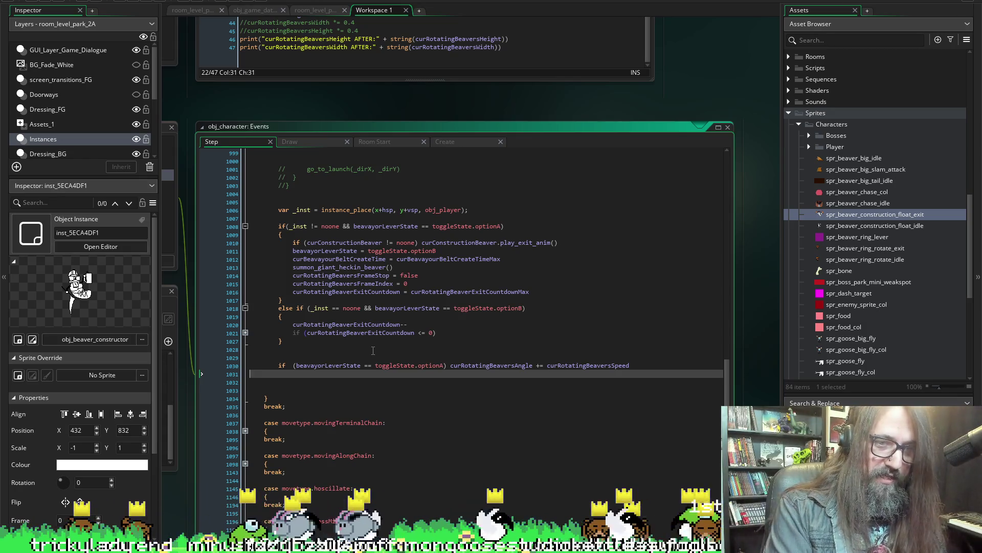
- Paste the lines so giantHeckinBeaverSummoned becomes an if condition above the belt timer reset
key("Return")
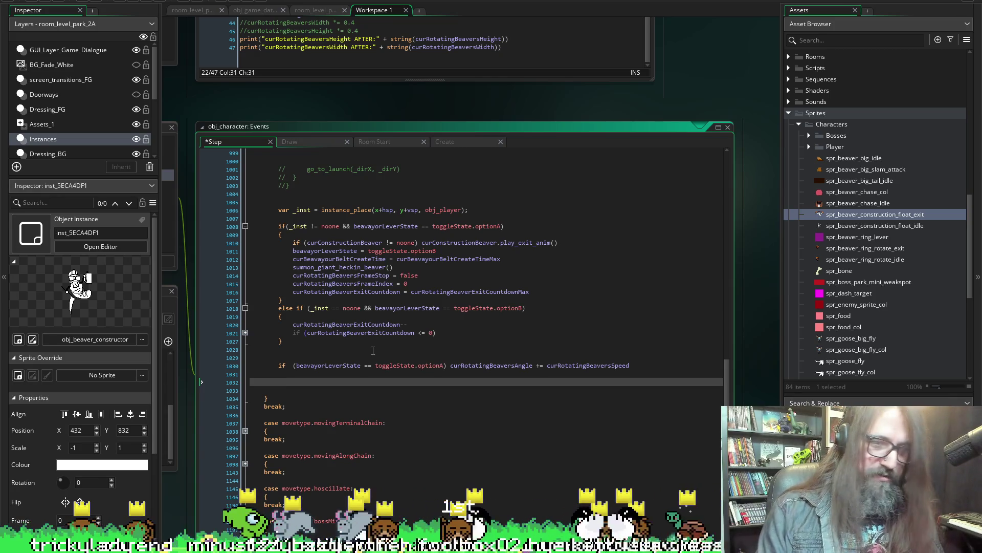
key("ctrl+v")
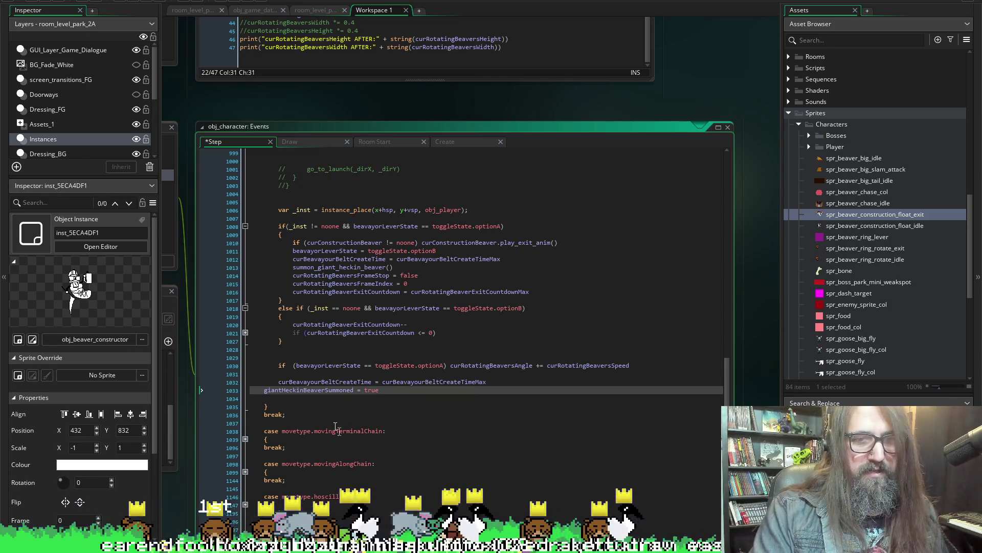
key("ctrl+z")
key("ctrl+v")
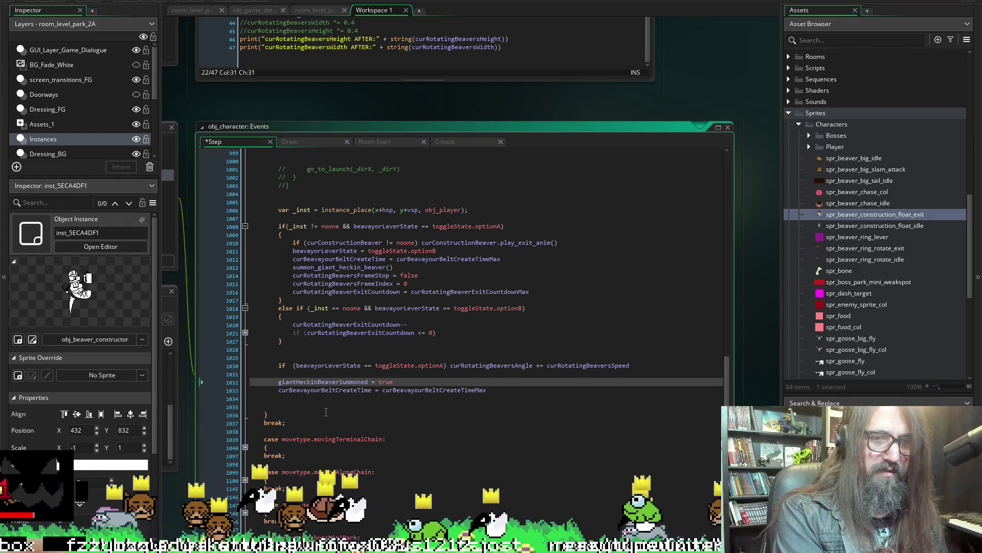
key("shift+Tab")
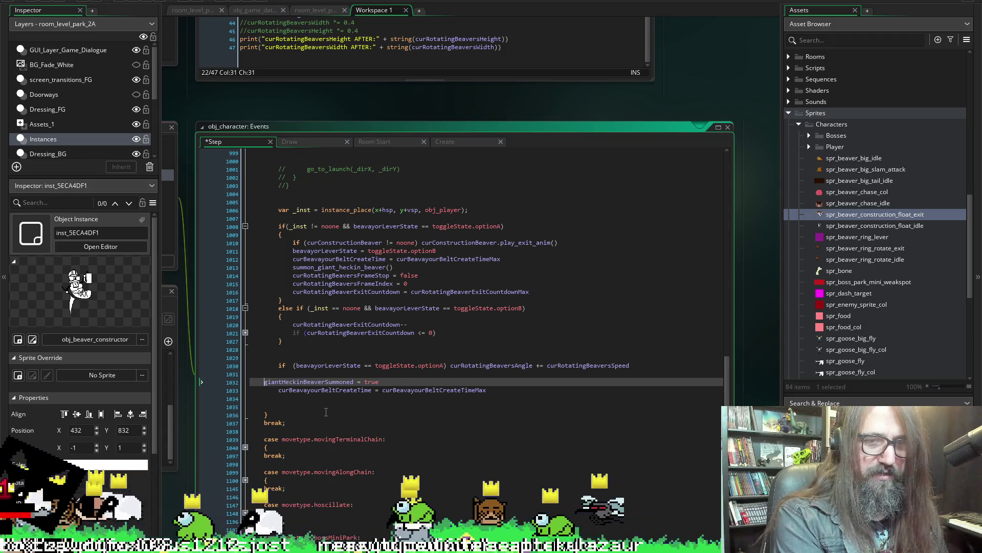
key("Tab")
type("if (")
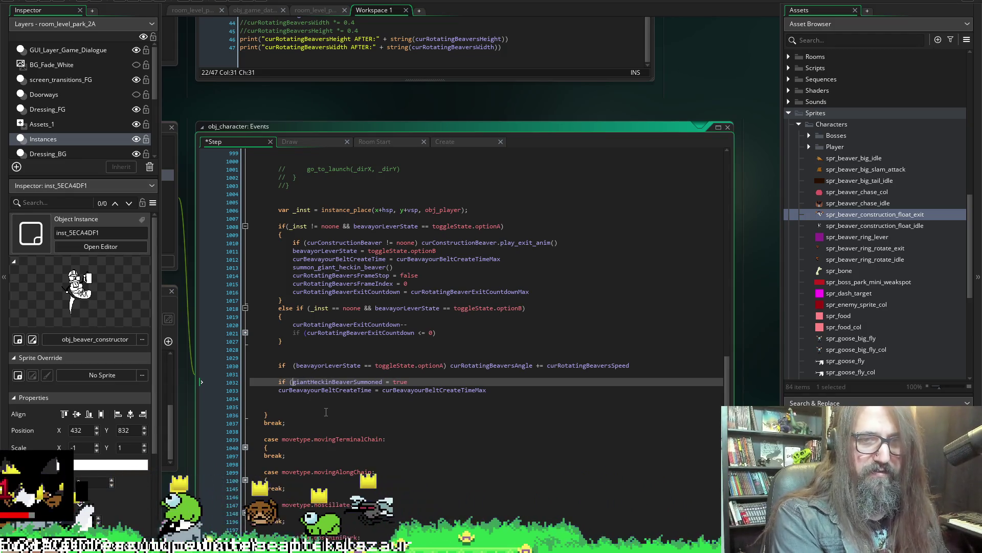
key("End")
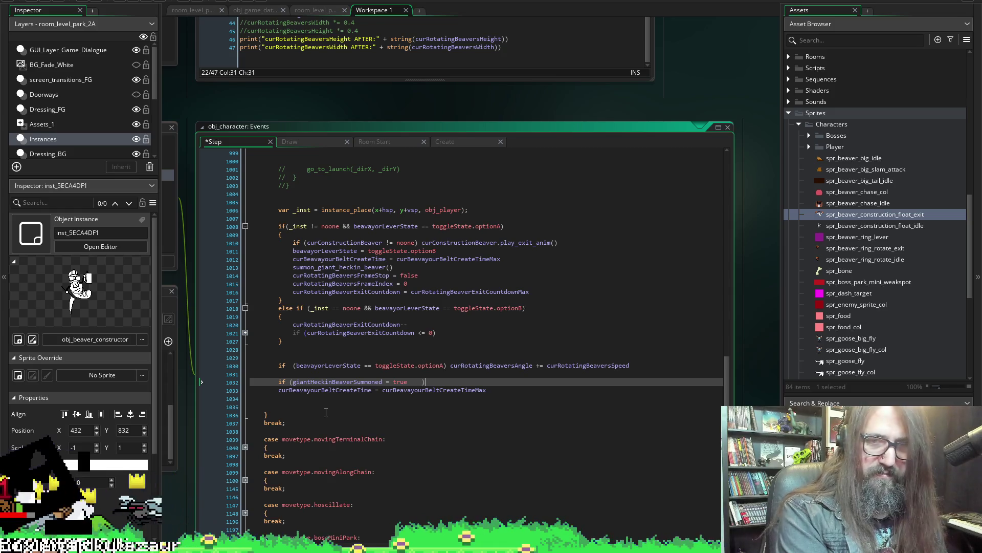
key("BackSpace")
key("BackSpace")
key("BackSpace")
key("BackSpace")
key("BackSpace")
key("BackSpace")
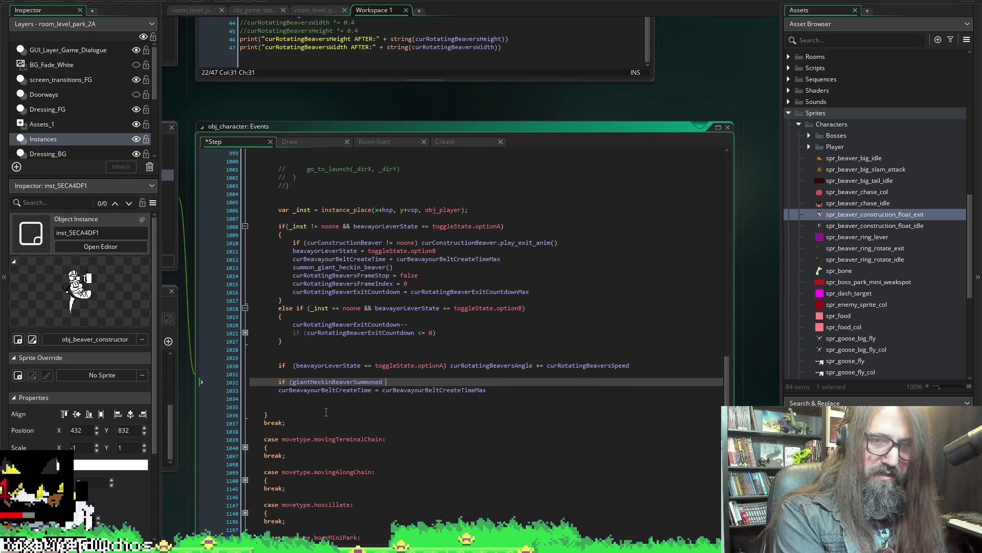
type(")")
- Wrap the belt timer reset in braces under the check, leaving a blank line above it
key("Return")
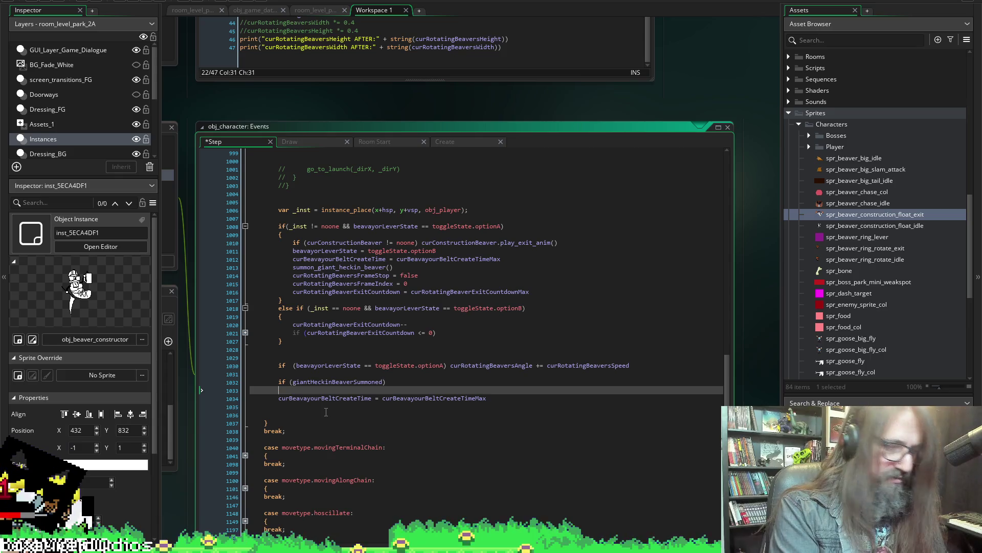
key("Down")
key("Return")
key("BackSpace")
key("BackSpace")
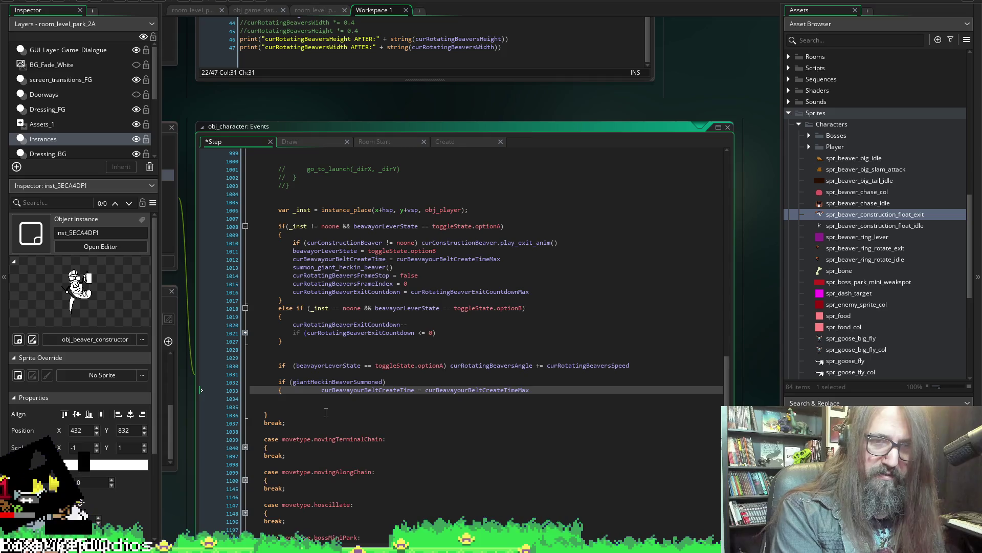
key("Return")
key("Return")
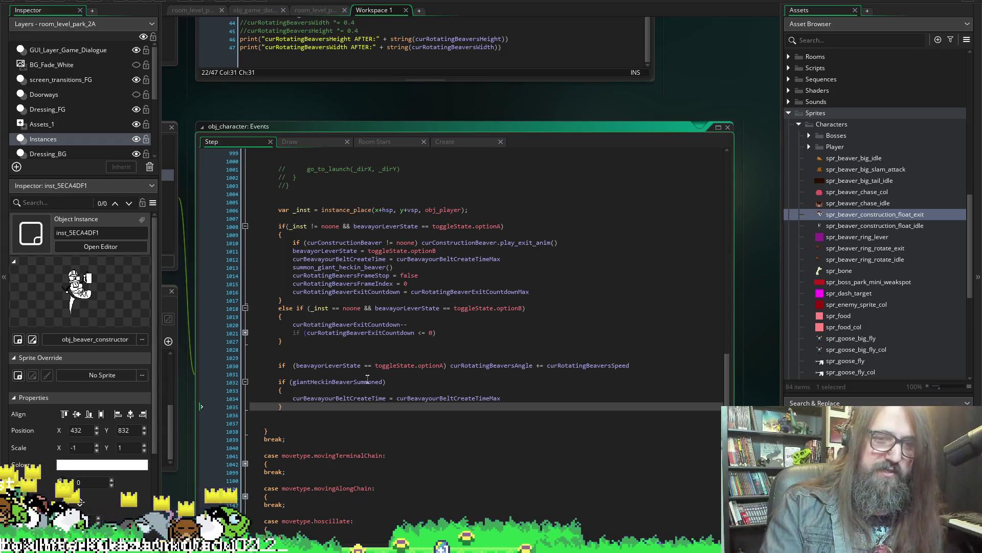
key("Home")
key("Return")
key("Up")
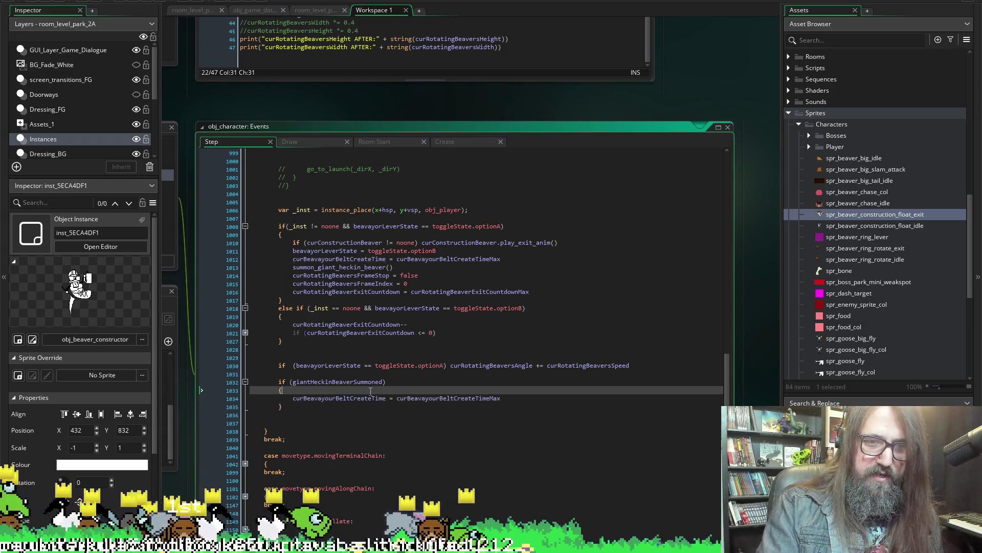
type("curBeavayourBeltCreateTime")
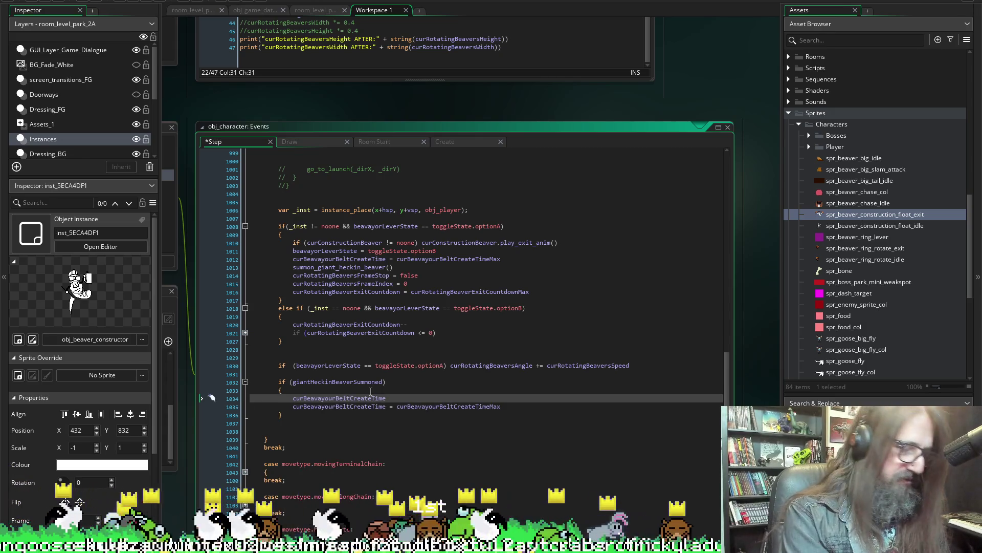
type("if (")
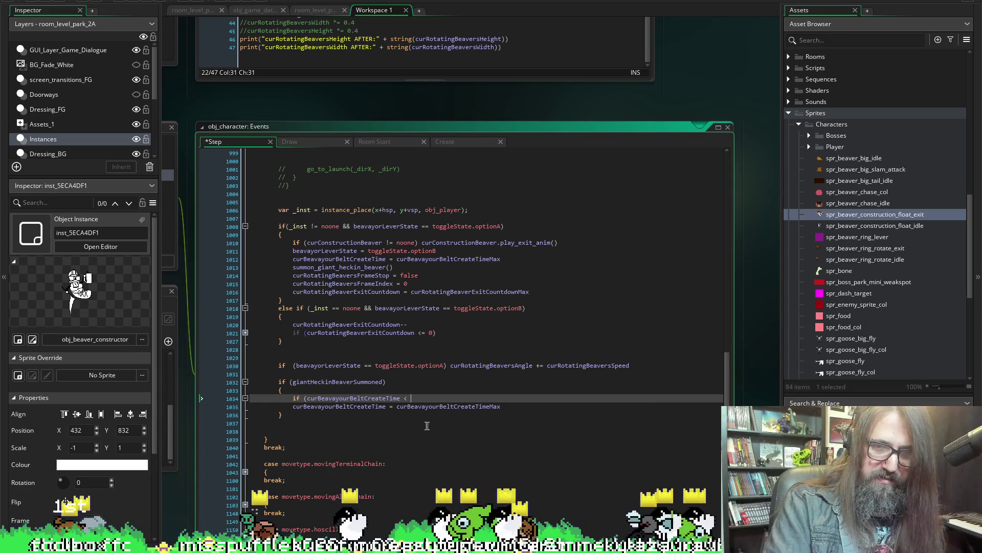
- Write the comparison curBeavayourBeltCreateTime < curBeavayourBeltCreateTimeMax and save
double_click(431, 405)
key("ctrl+c")
left_click(424, 398)
key("ctrl+v")
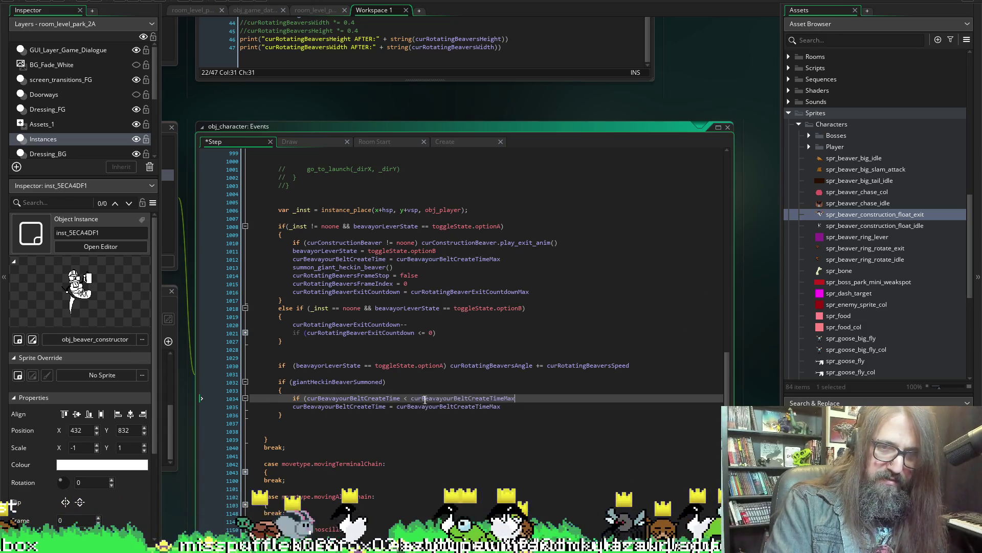
left_click(407, 398)
type("=")
key("ctrl+s")
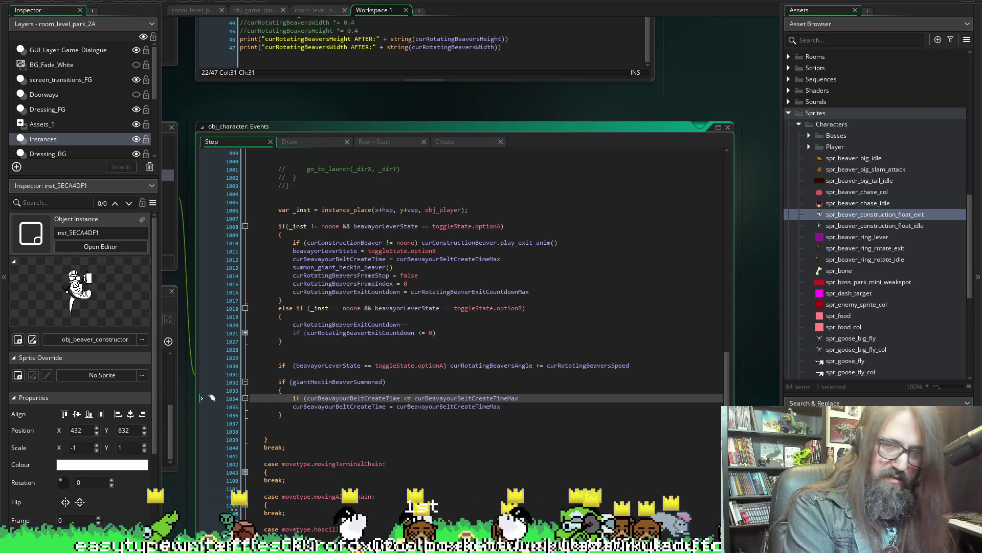
left_click(412, 398)
key("BackSpace")
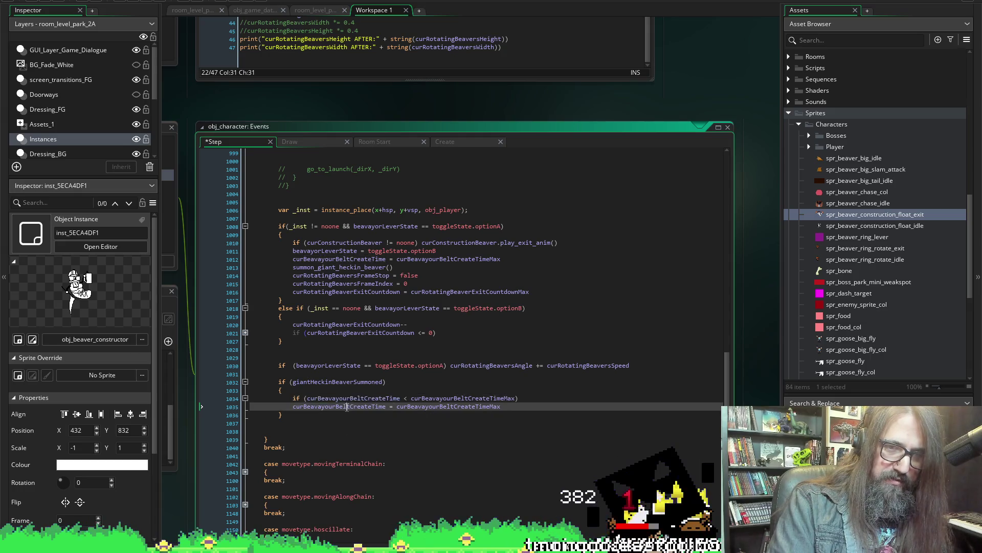
- Make the if increment curBeavayourBeltCreateTime, with the reset line as the else branch
left_click(531, 398)
key("ctrl+v")
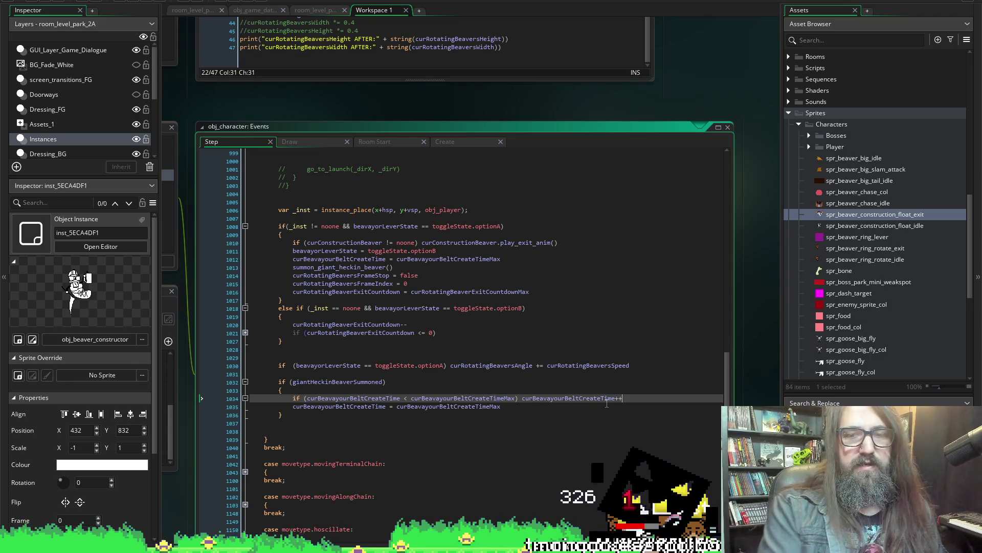
key("Down")
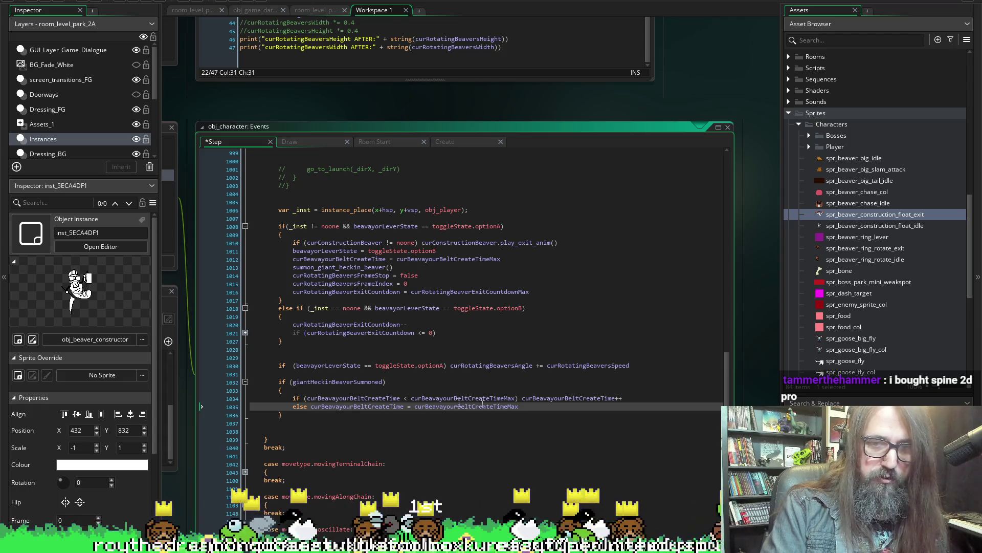
- Replace the else assignment with summon_giant_heckin_beaver(), save, and go to the Create event
left_click_drag(534, 406, 322, 408)
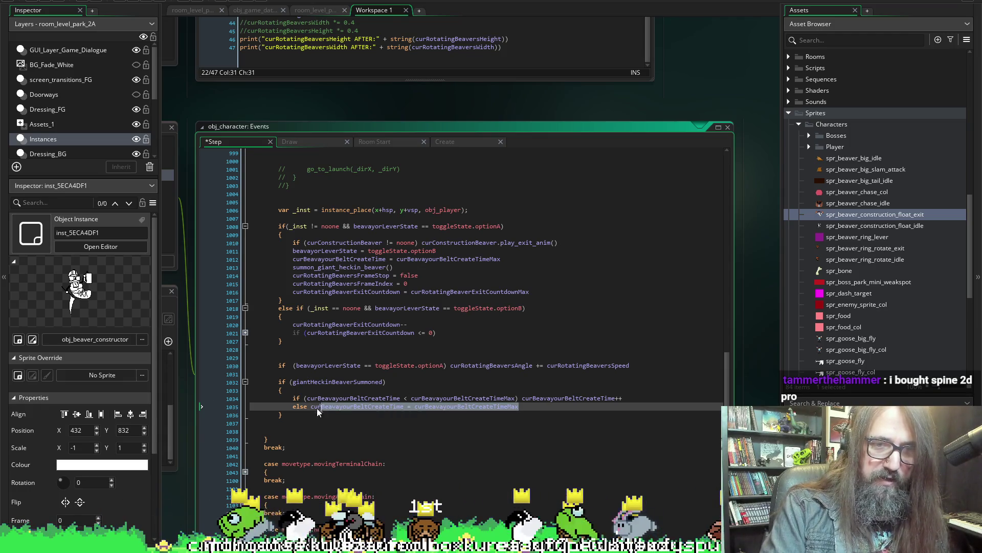
type("summon")
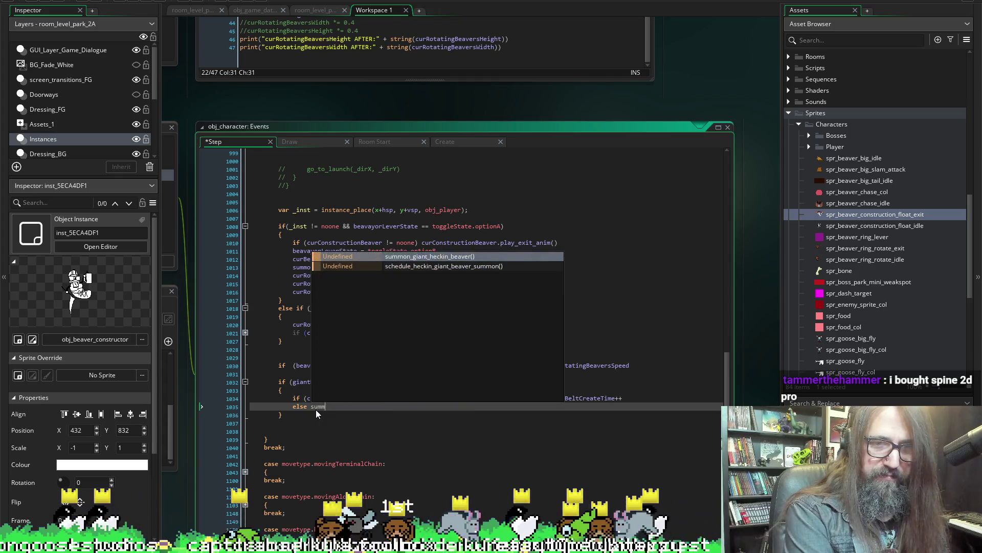
key("Return")
key("ctrl+s")
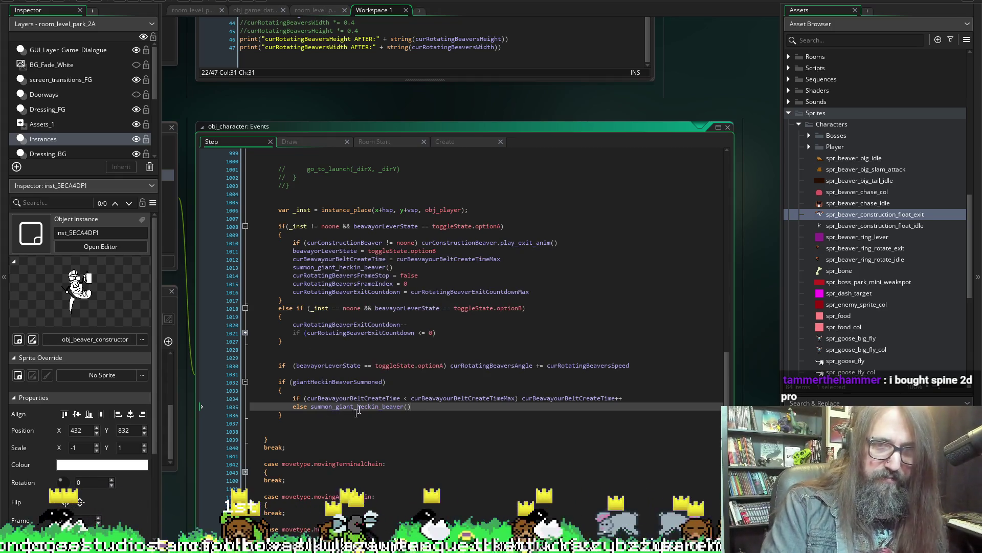
left_click(334, 374)
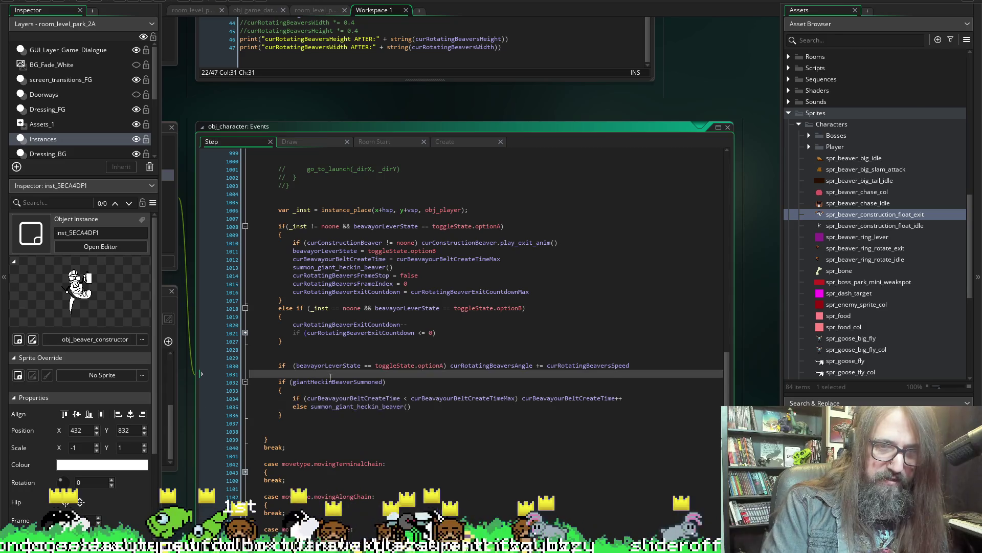
left_click(453, 144)
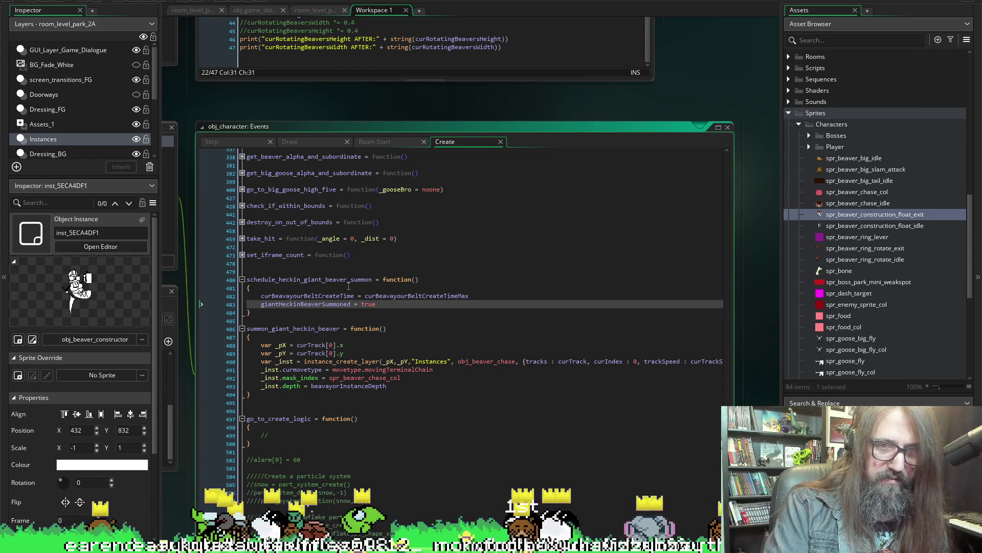
- Add giantHeckinBeaverSummoned = false at the end of summon_giant_heckin_beaver and save
left_click(401, 388)
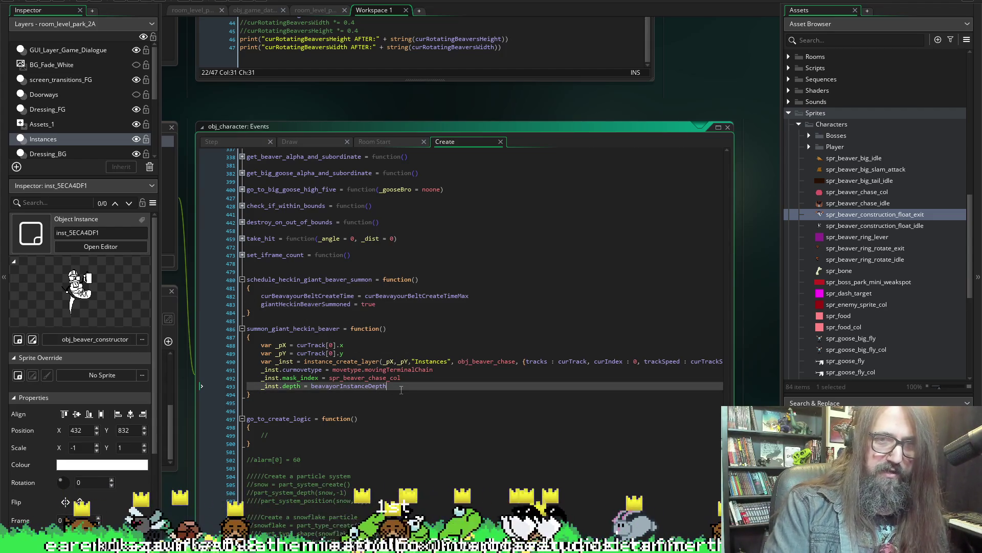
key("Return")
key("ctrl+v")
type("false")
key("ctrl+s")
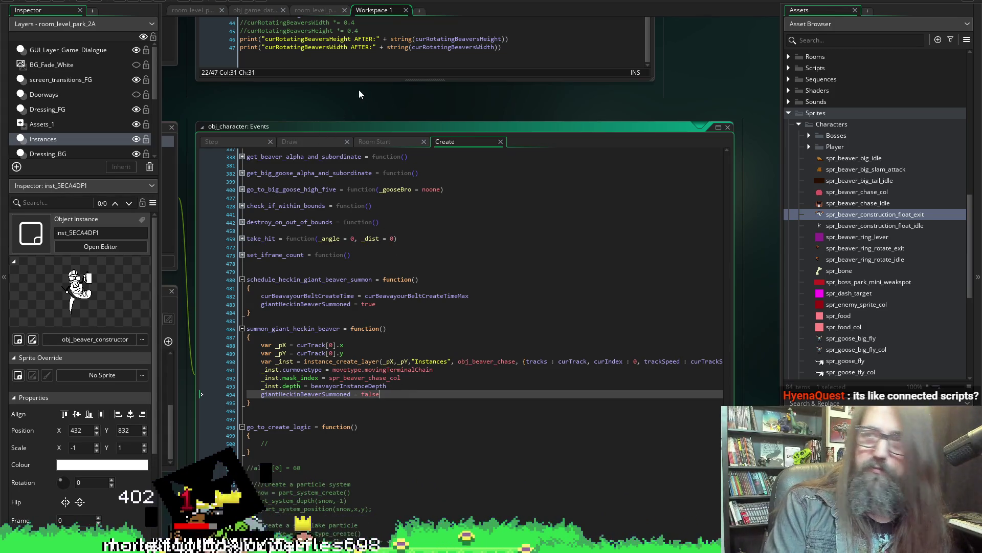
scroll(356, 85, "left", 5)
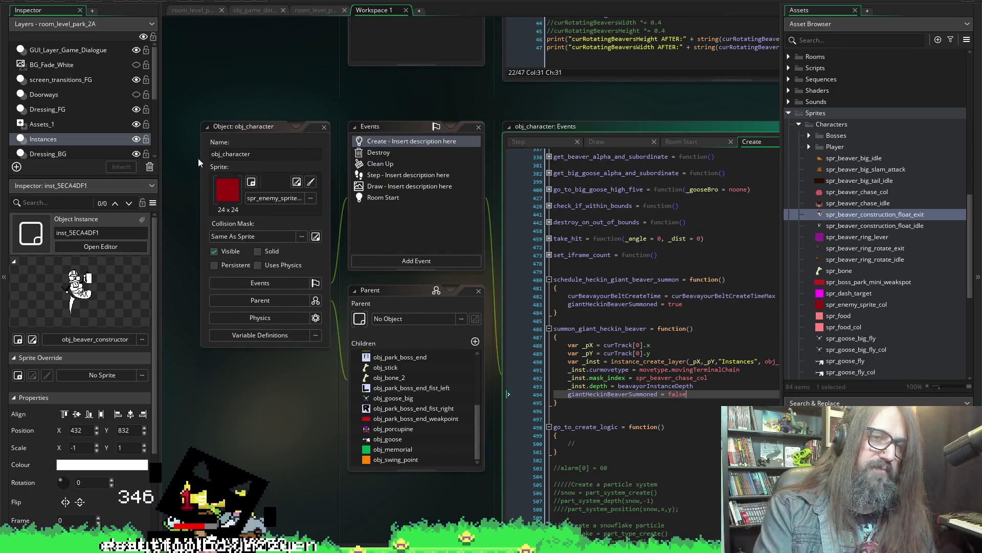
left_click(377, 154)
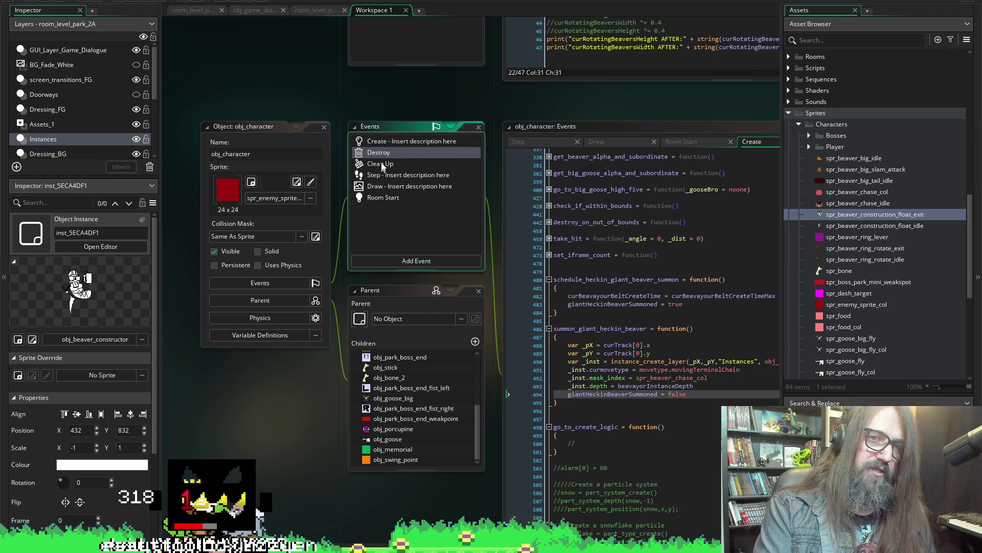
left_click(381, 164)
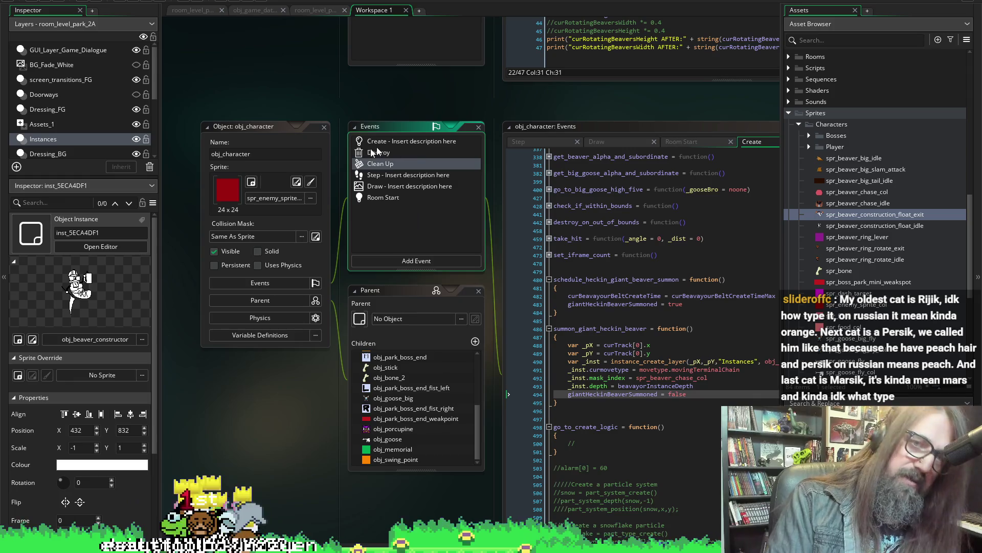
double_click(410, 142)
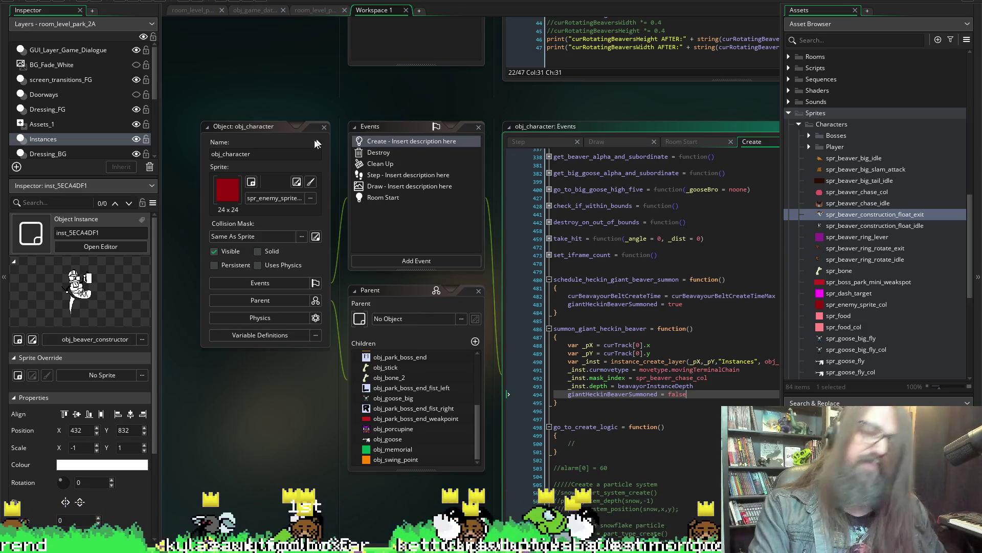
scroll(470, 110, "up", 1)
scroll(466, 111, "up", 1)
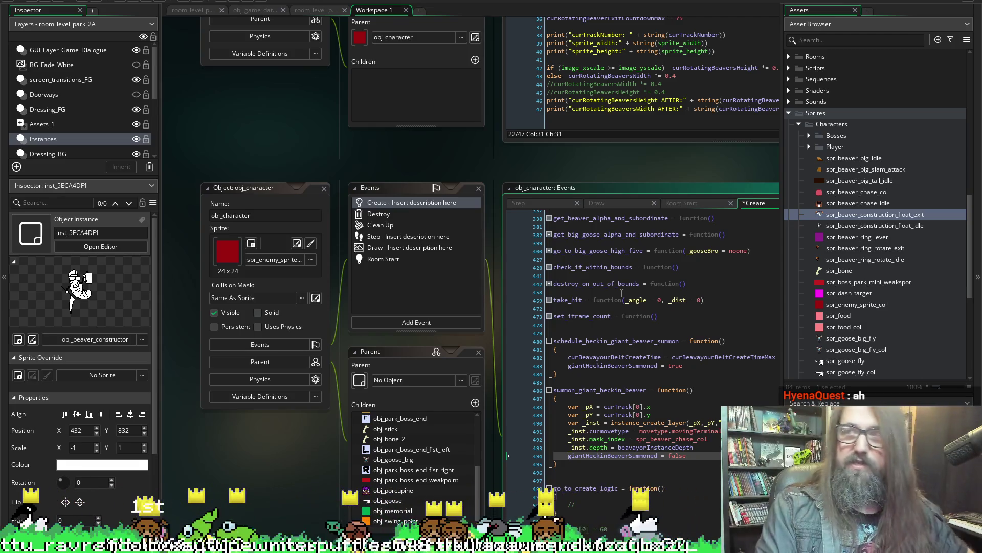
scroll(461, 166, "right", 3)
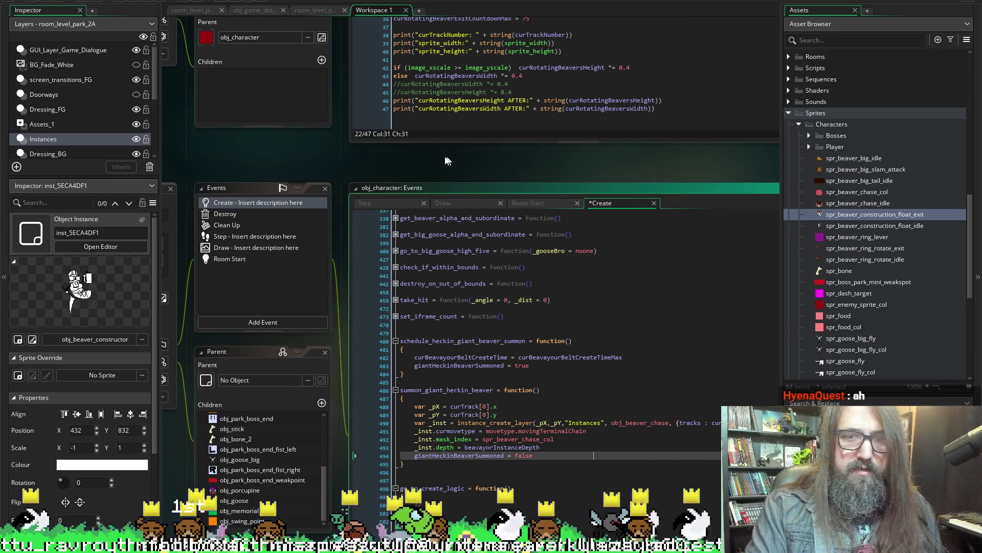
scroll(345, 158, "right", 3)
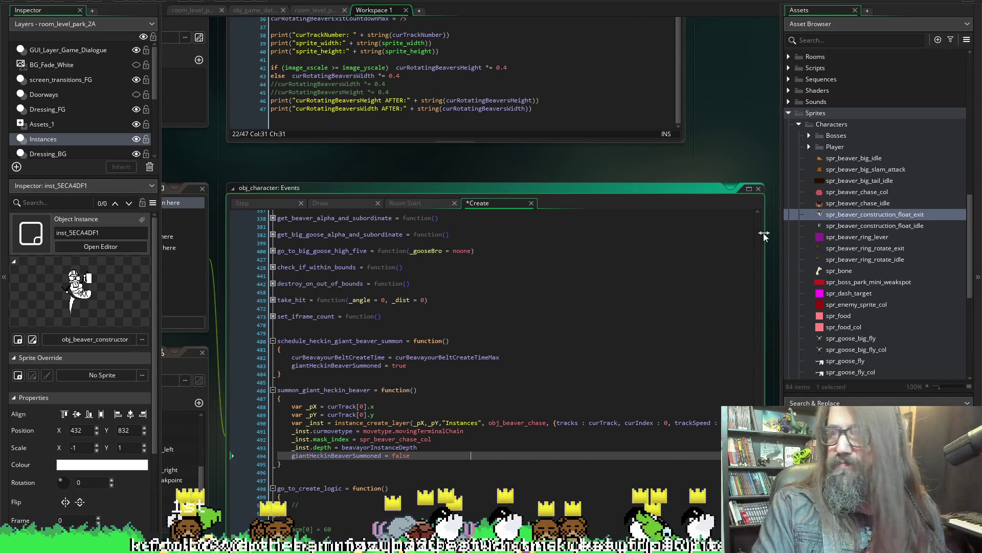